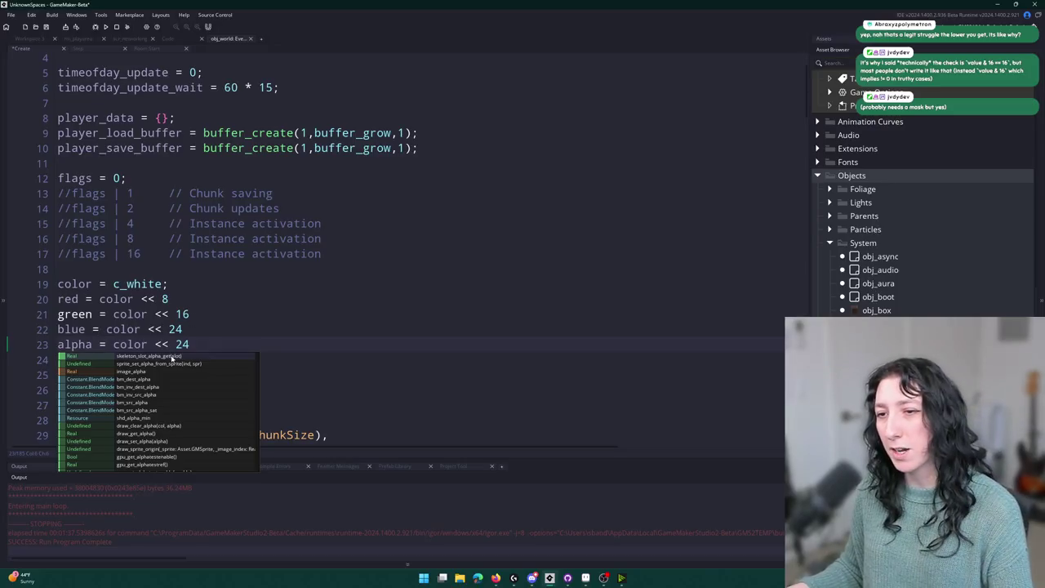
Change the alpha line's shift amount from 24 to 32.
key(BackSpace)
key(BackSpace)
text(32)
click(192, 321)
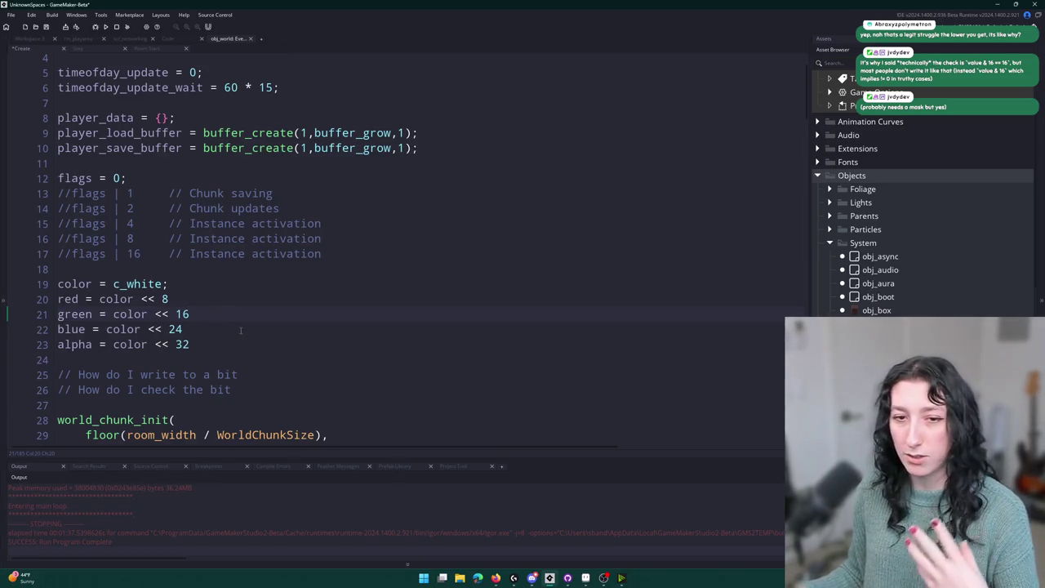
Type a test color_get_red() call on a new line below alpha, then delete it.
key(Down)
key(Down)
key(Down)
key(Return)
key(Return)
key(Up)
text(color_get)
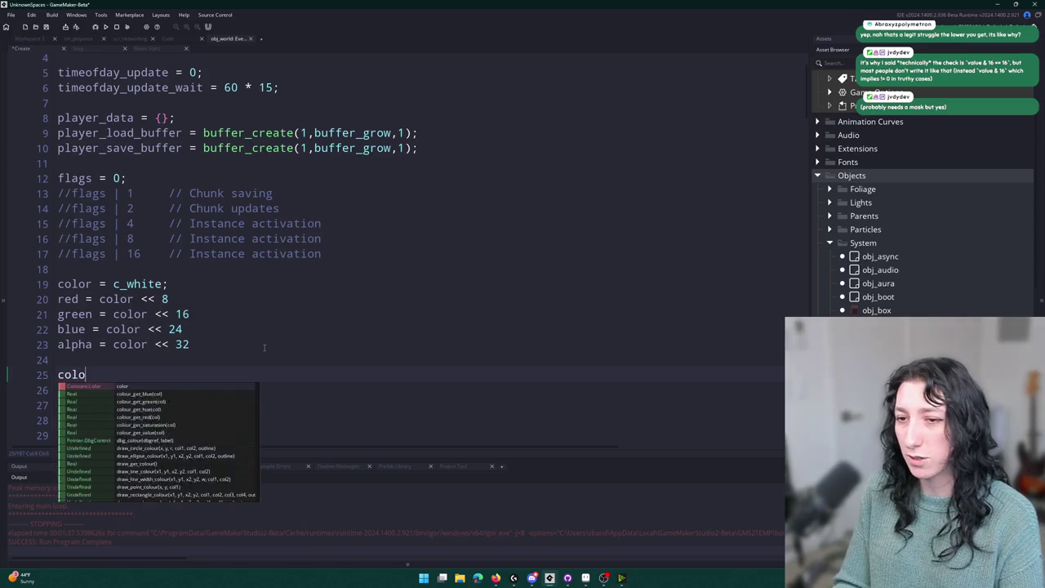
key(BackSpace)
key(BackSpace)
key(BackSpace)
key(BackSpace)
key(BackSpace)
key(BackSpace)
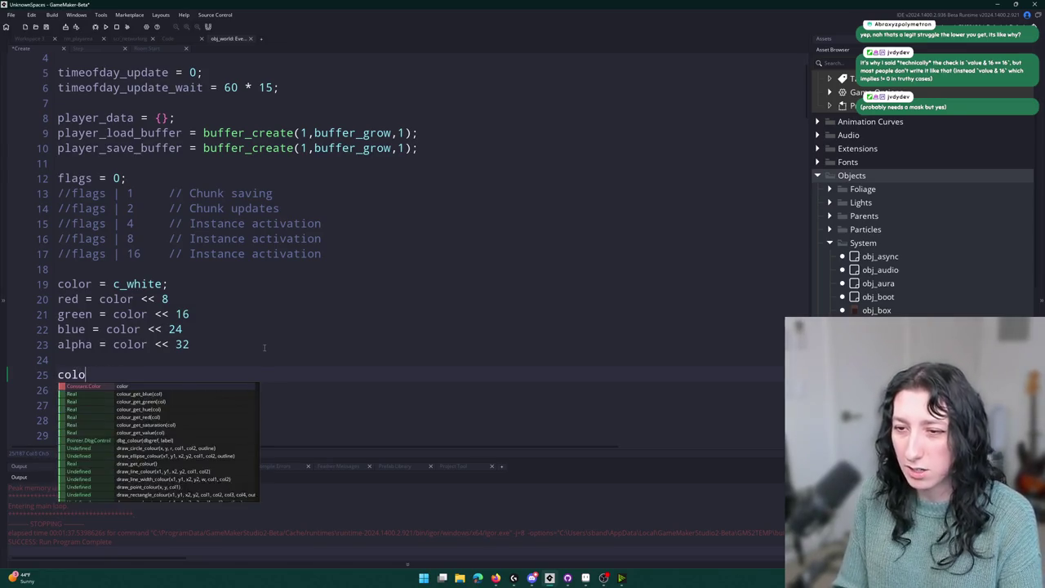
text(get_red)
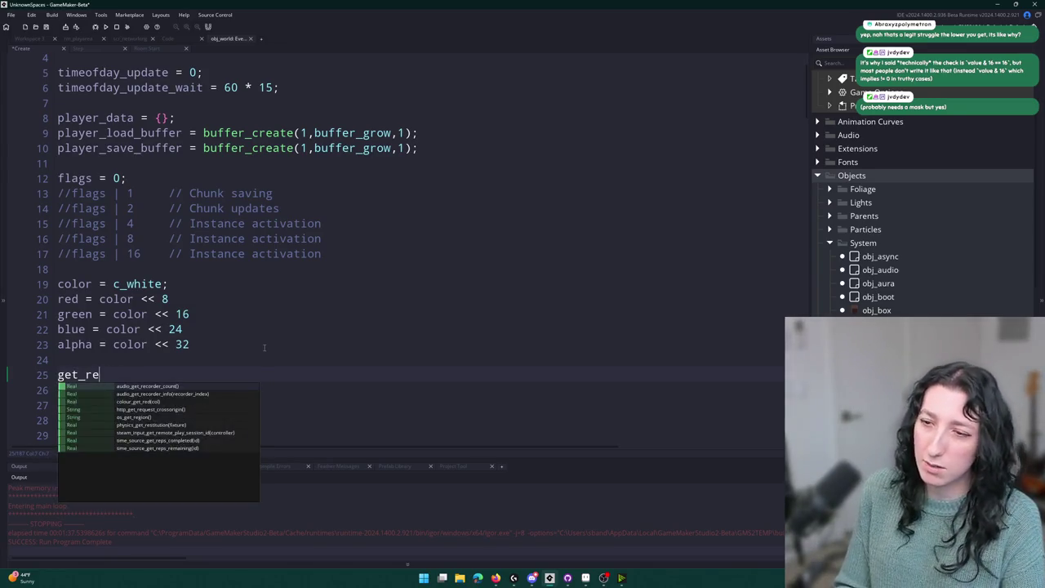
key(Return)
click(92, 374)
key(BackSpace)
click(155, 374)
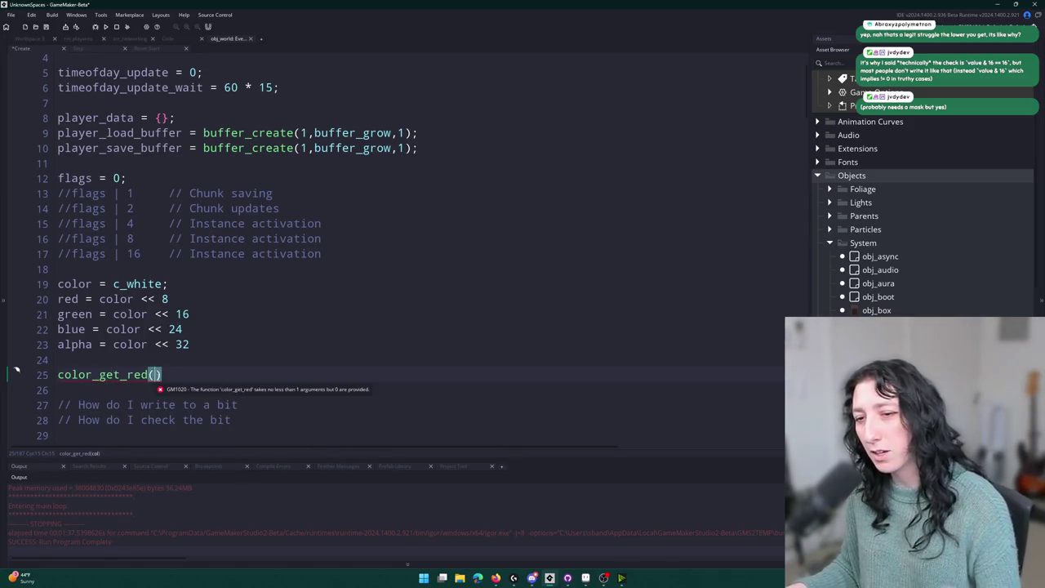
key(shift+Up)
key(shift+Up)
key(BackSpace)
Select the red through alpha color lines, then clear the selection.
key(shift+Up)
key(shift+Up)
key(shift+Up)
click(162, 299)
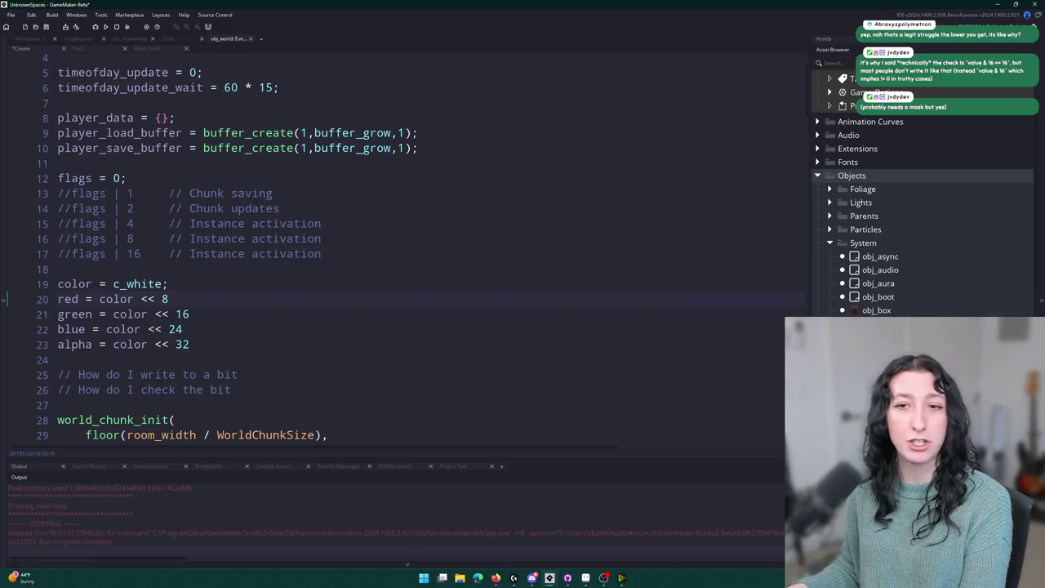
click(193, 344)
key(shift+Home)
key(shift+Up)
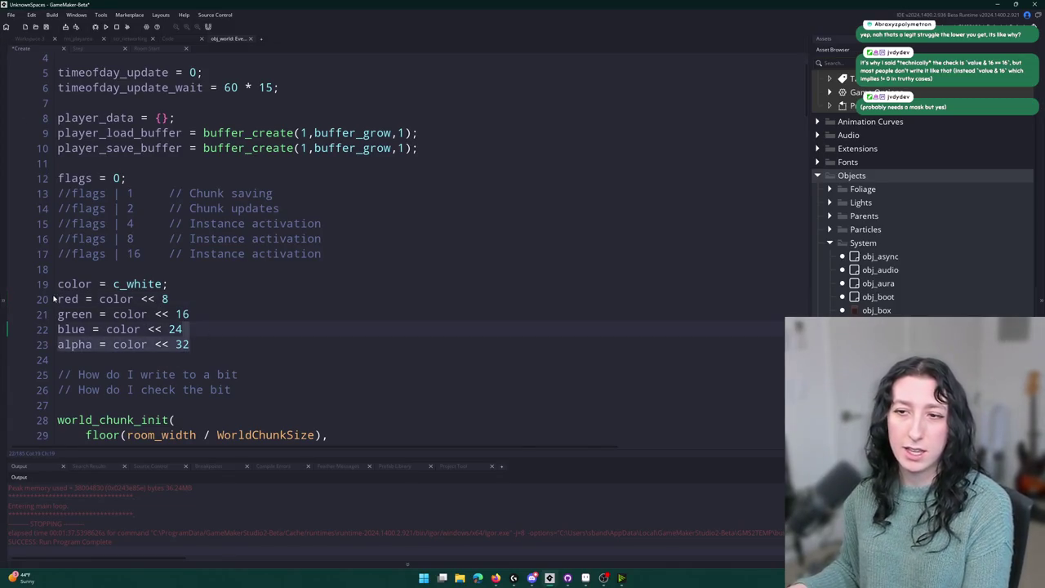
click(53, 299)
key(Left)
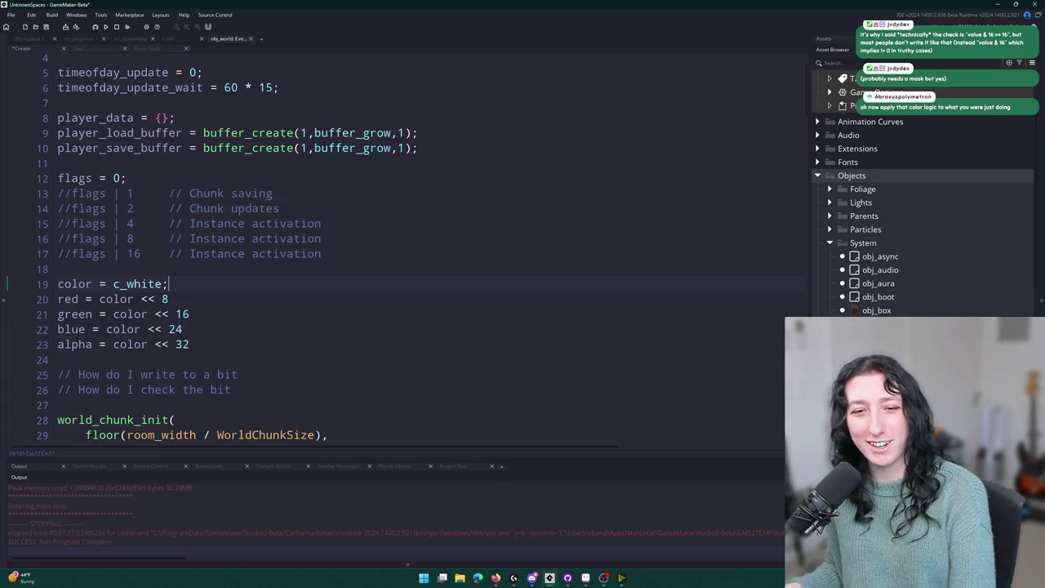
Select the red through alpha shift lines, then step back up to the color line.
drag(189, 344, 57, 299)
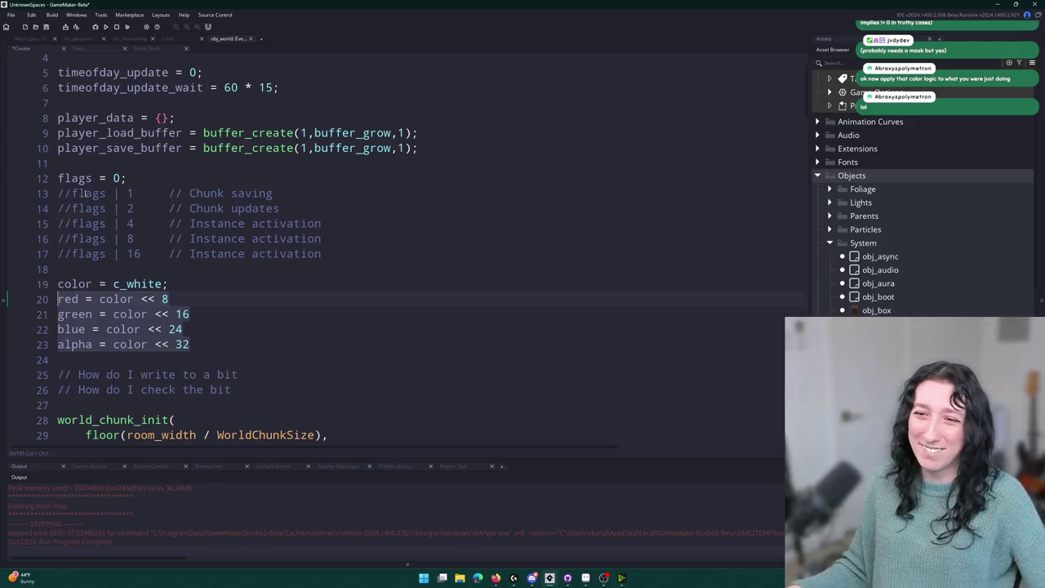
click(204, 313)
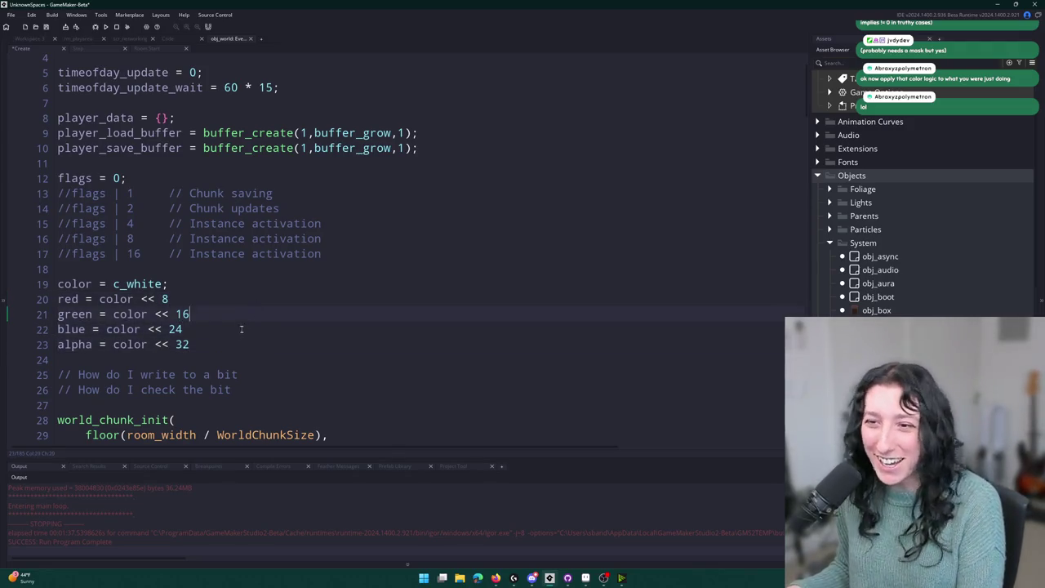
mouse_move(192, 344)
mouse_down()
mouse_move(17, 314)
mouse_move(3, 298)
mouse_up()
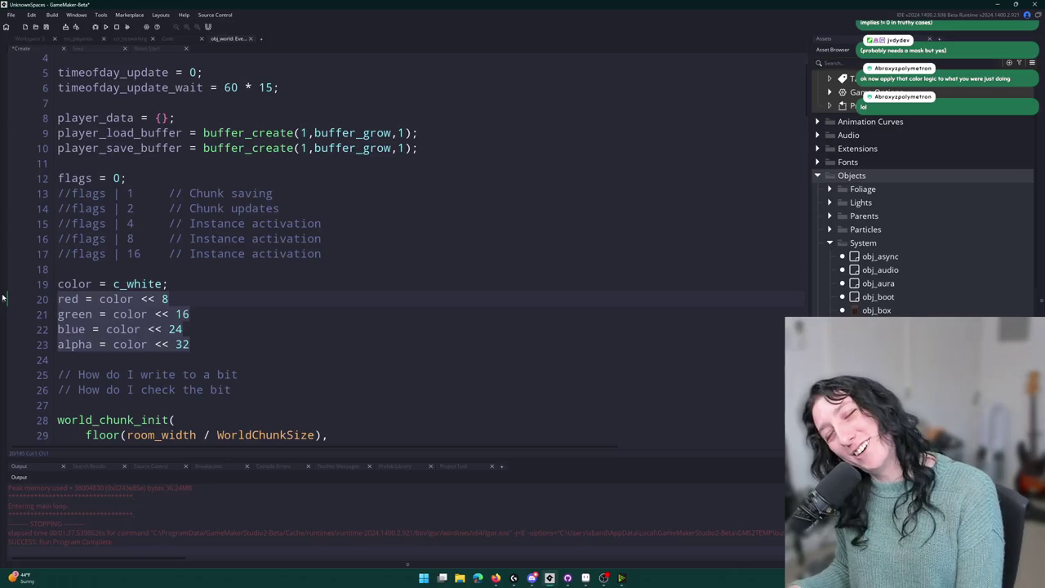
click(204, 344)
key(Up)
key(Up)
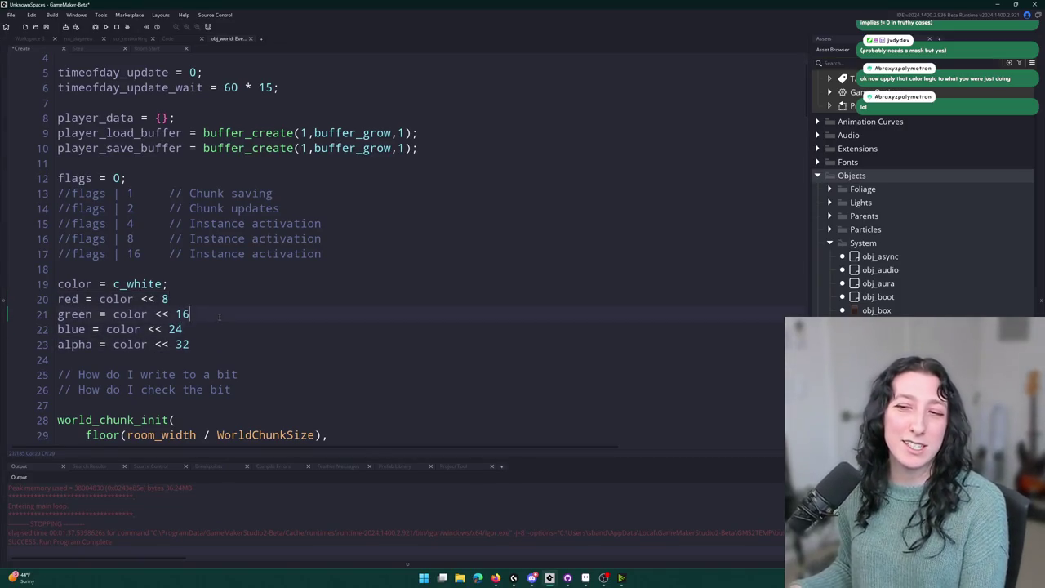
key(Up)
click(216, 284)
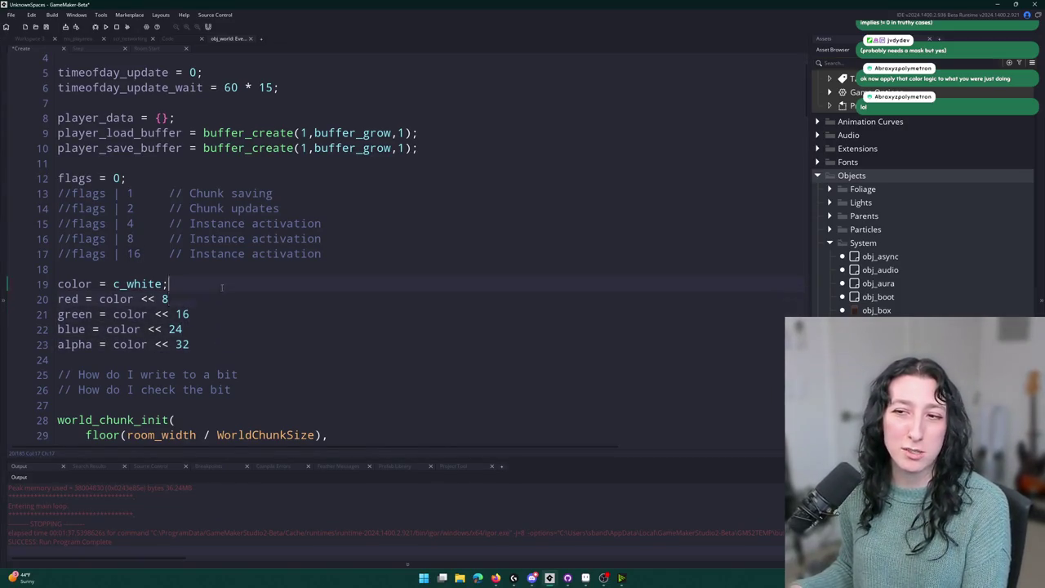
Inspect the green, blue and alpha shift values and select the blue = color << 24 line.
click(206, 314)
click(212, 327)
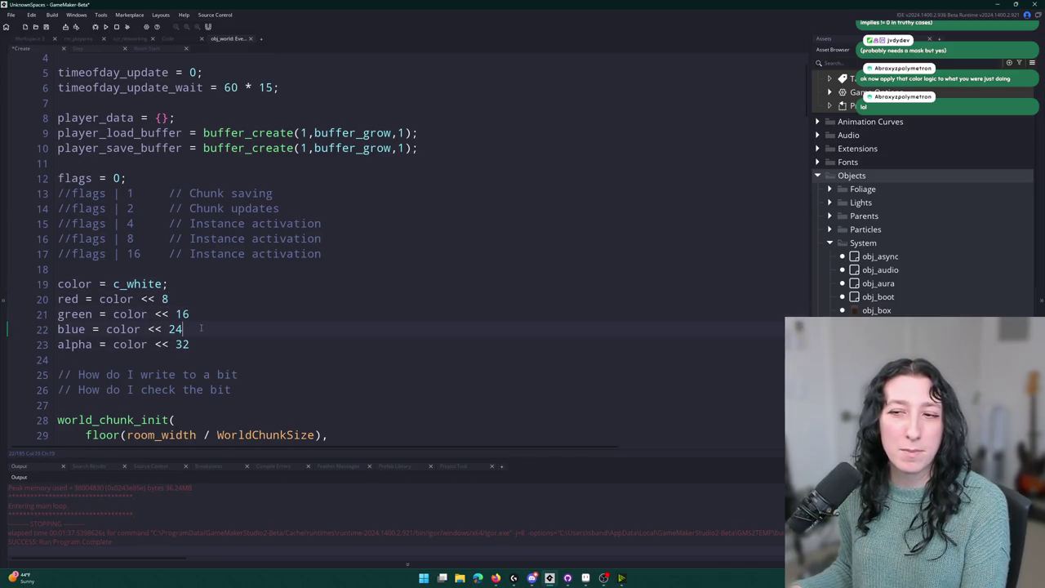
drag(183, 329, 167, 329)
click(169, 329)
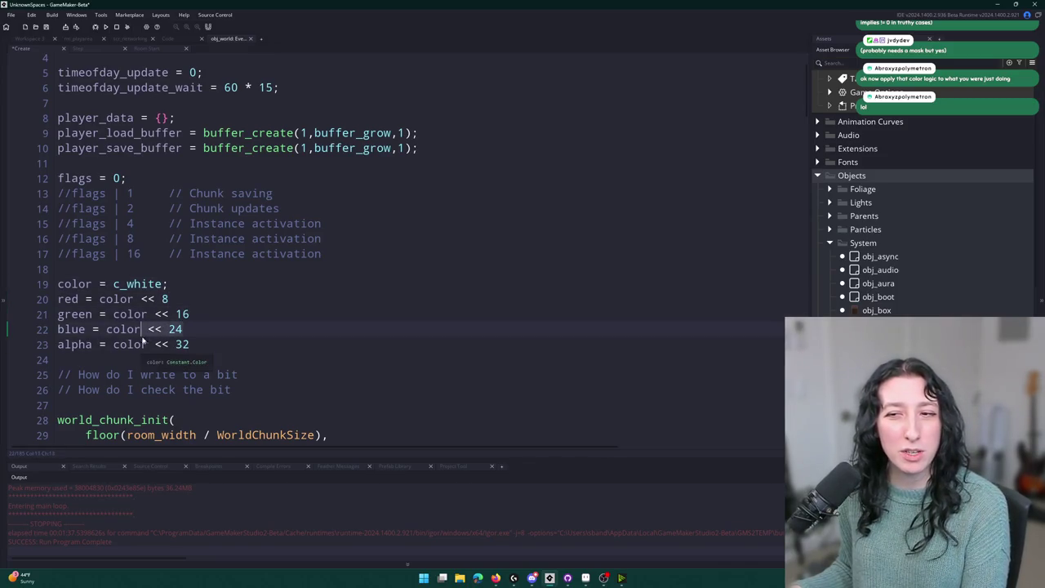
click(204, 344)
click(217, 315)
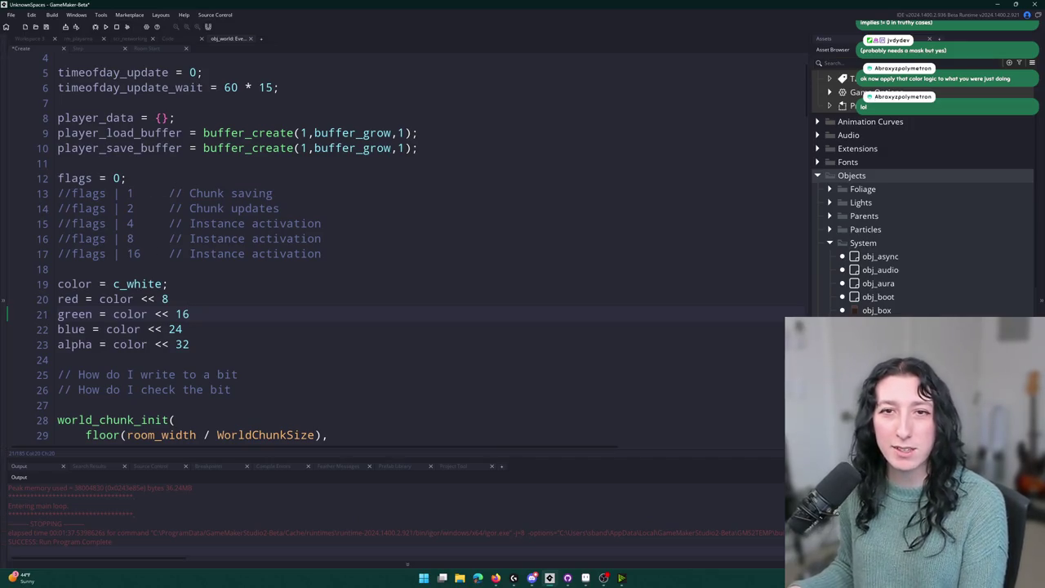
drag(184, 329, 54, 330)
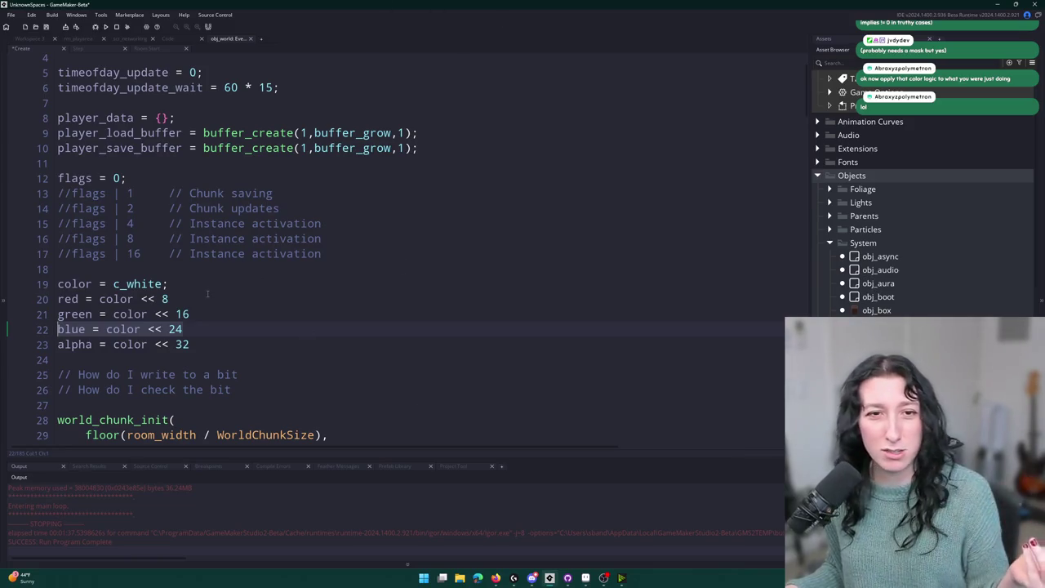
Delete the color, red, green, blue and alpha block and save the Create code.
mouse_move(288, 347)
mouse_down()
mouse_move(204, 336)
mouse_move(335, 260)
mouse_up()
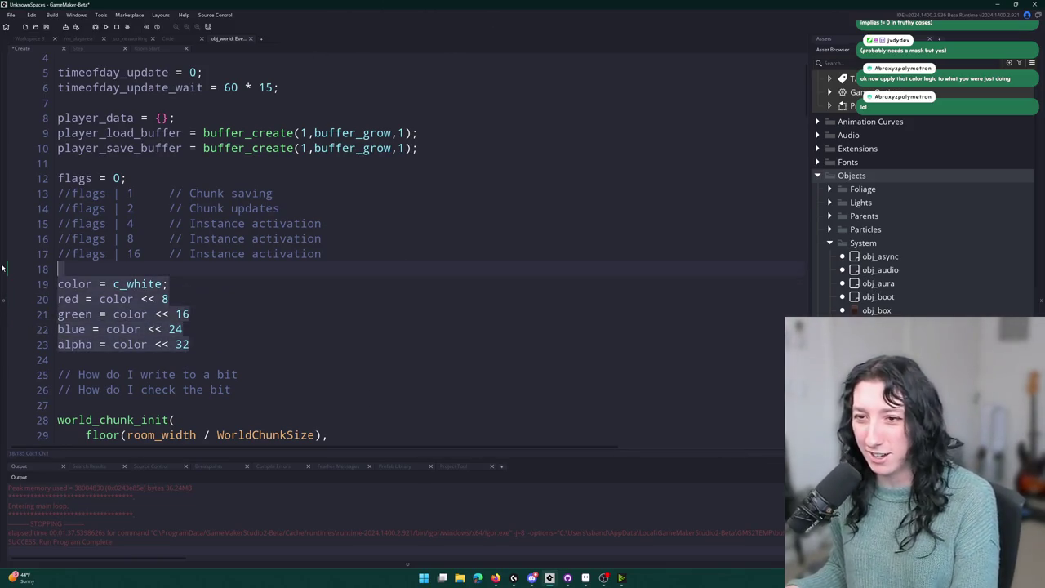
key(BackSpace)
click(77, 178)
key(ctrl+s)
click(96, 56)
Begin an if ( flags & 1 ) { check on line 21 of the Step event.
click(96, 49)
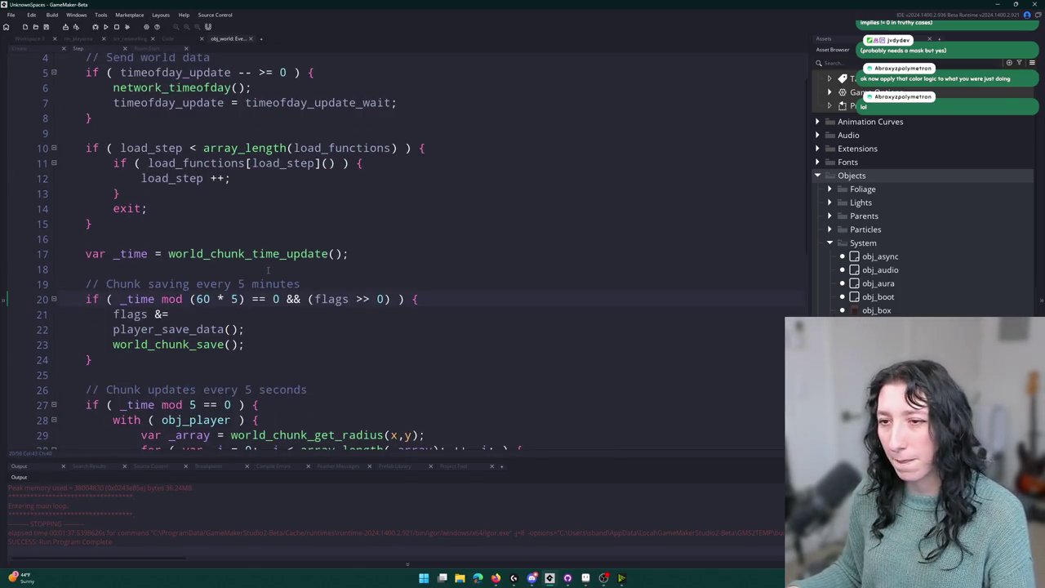
click(113, 314)
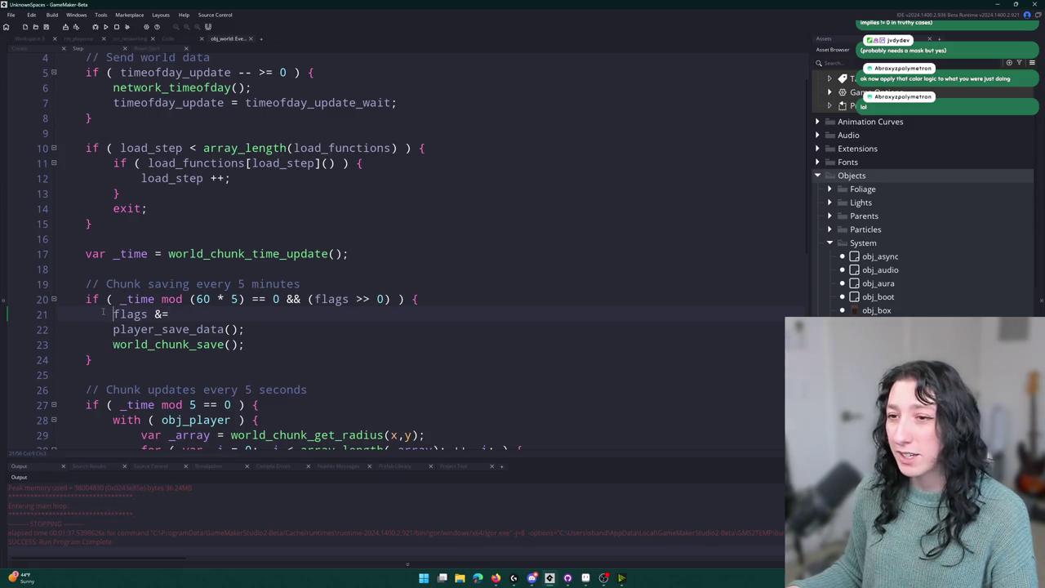
text(if ( flags)
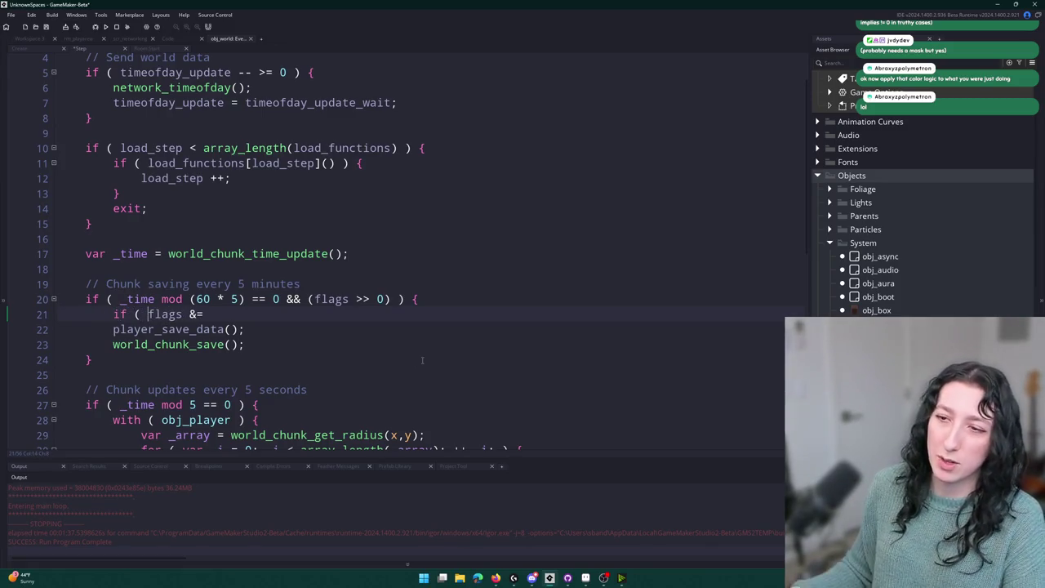
key(ctrl+Delete)
click(216, 313)
key(BackSpace)
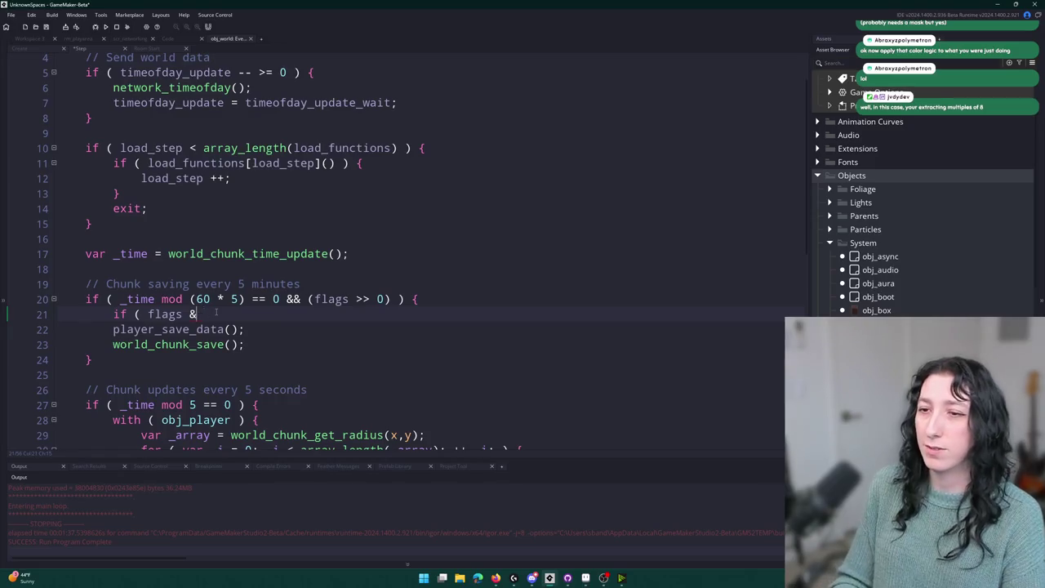
text( 1 ))
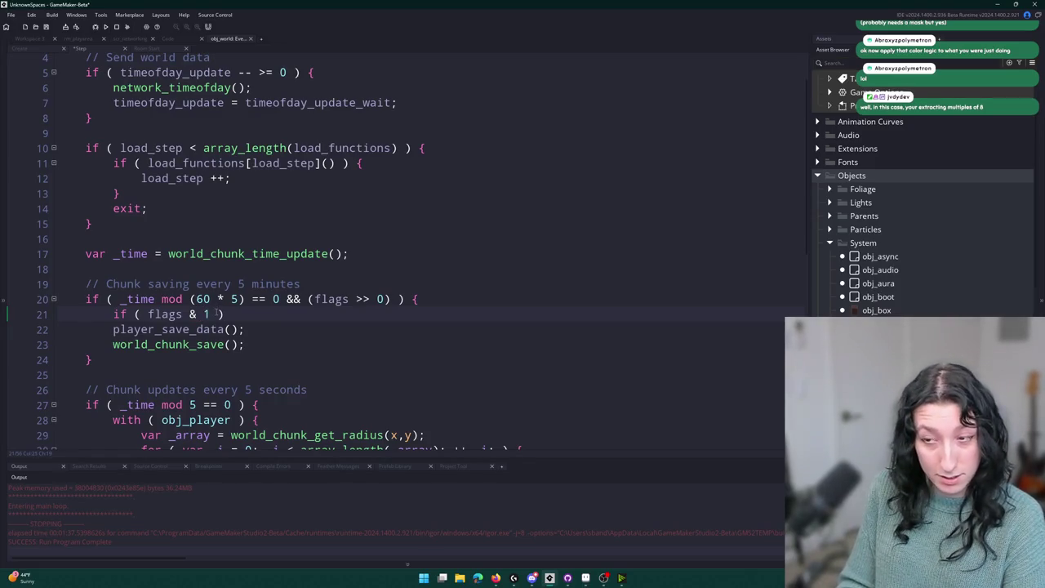
text( {)
key(Return)
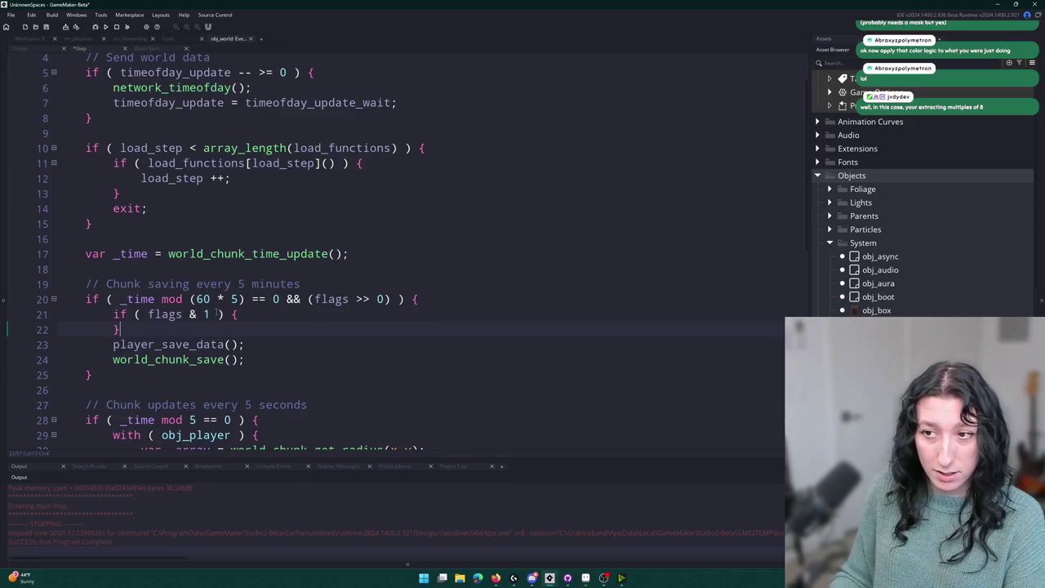
Negate the check to !(flags & 1) and set flags = flags | 1 inside it, adding a blank line after.
text(!)
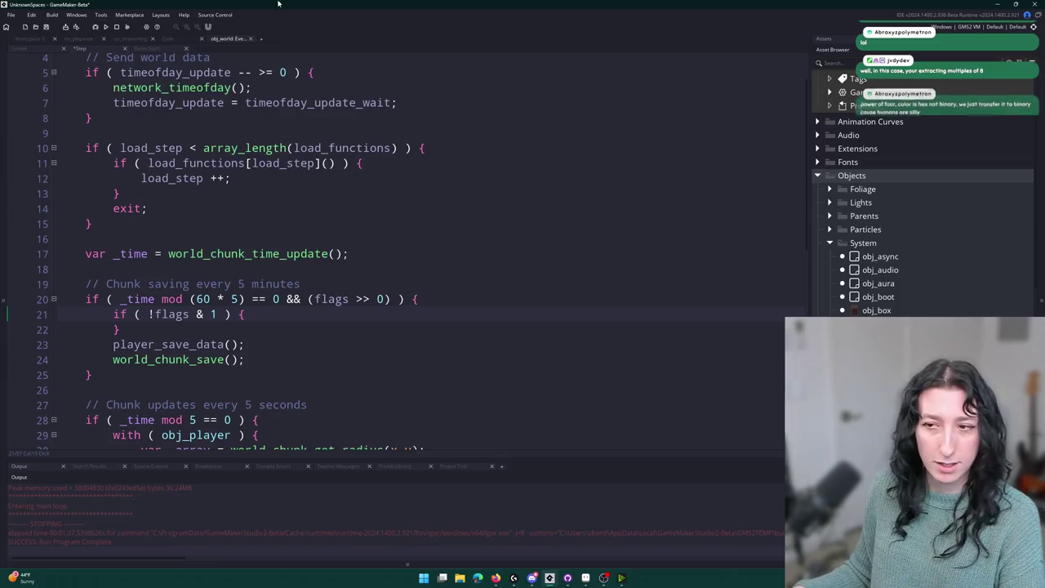
text(()
click(223, 314)
text())
click(311, 317)
key(Return)
text(flag)
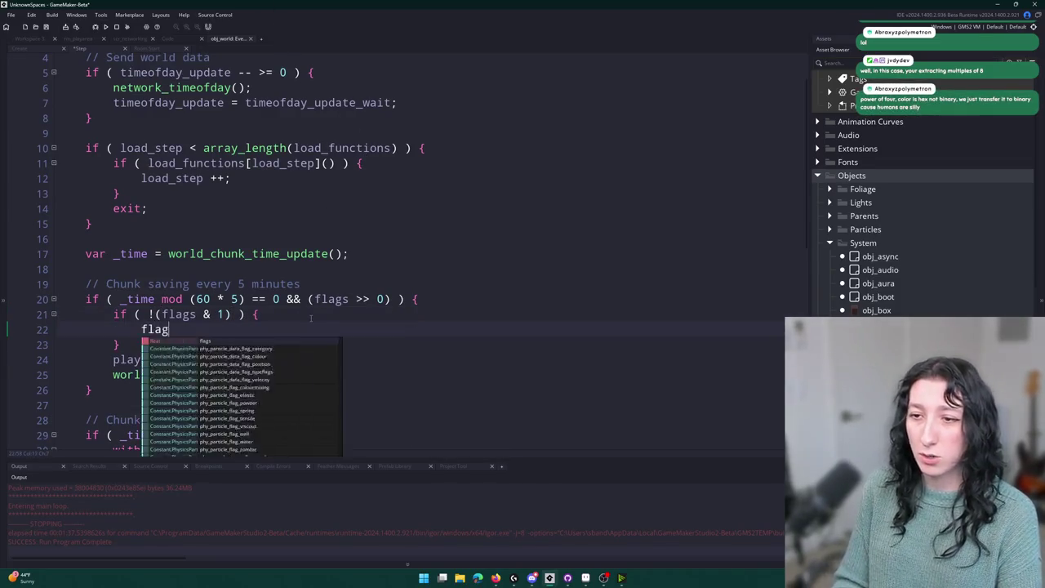
text(s = flags | 1;)
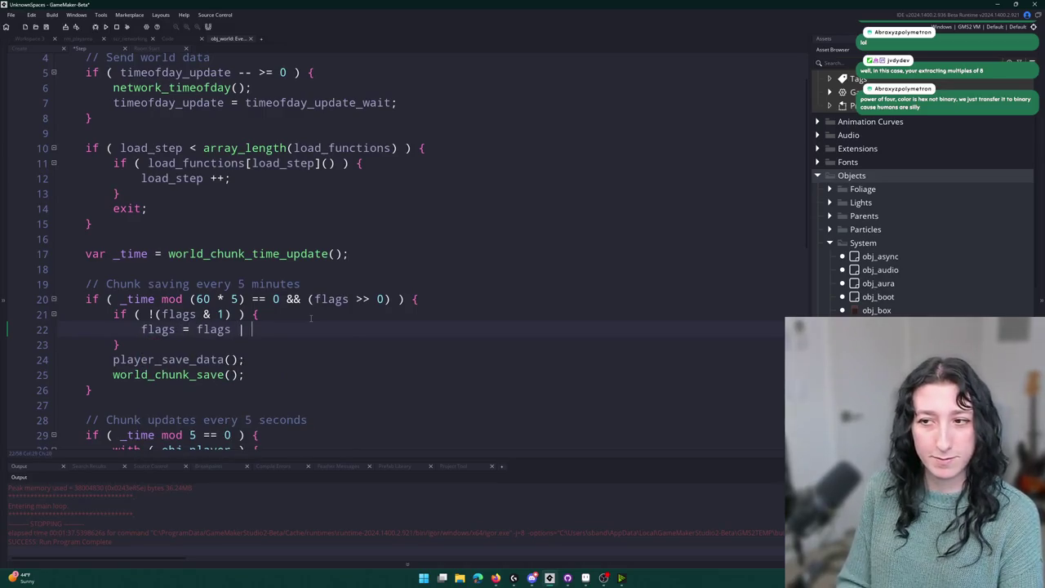
click(181, 343)
key(Return)
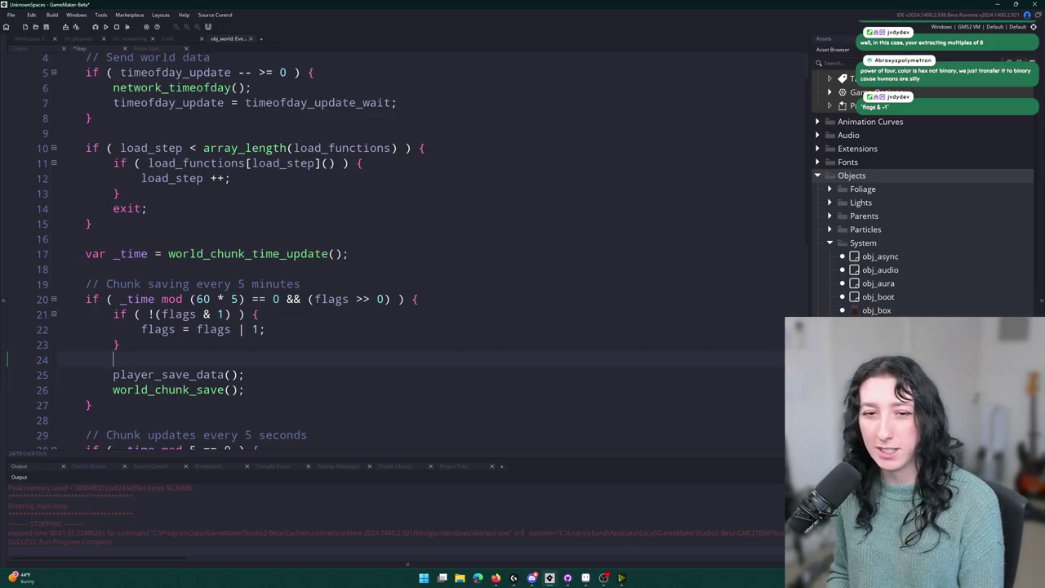
scroll(315, 295, down, 1)
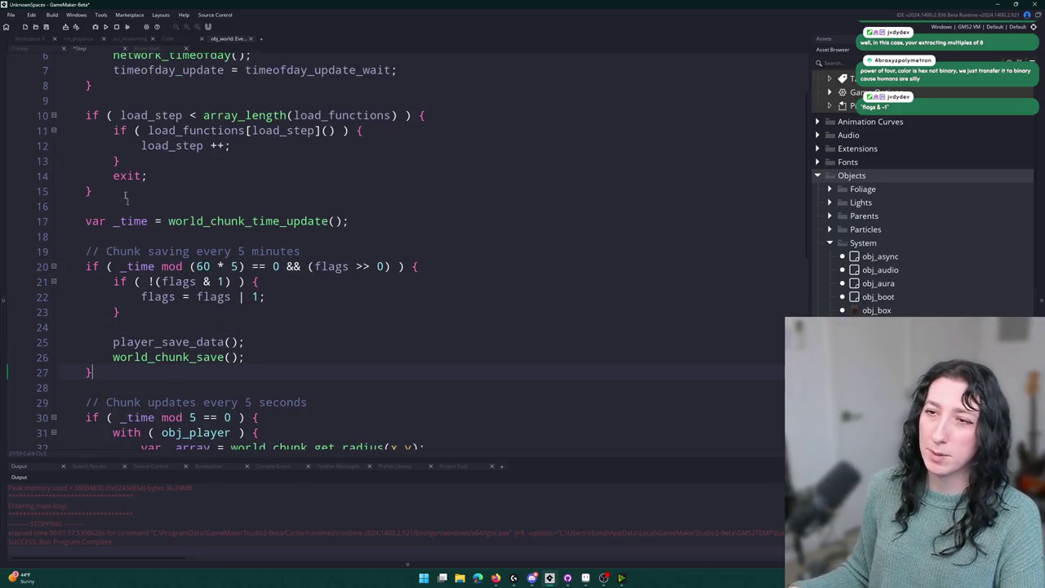
click(43, 50)
Uncomment Create lines 13–17 into flags = flags | 1 through | 16 assignments, aligning line 17's comment.
click(72, 197)
drag(71, 196, 57, 257)
key(BackSpace)
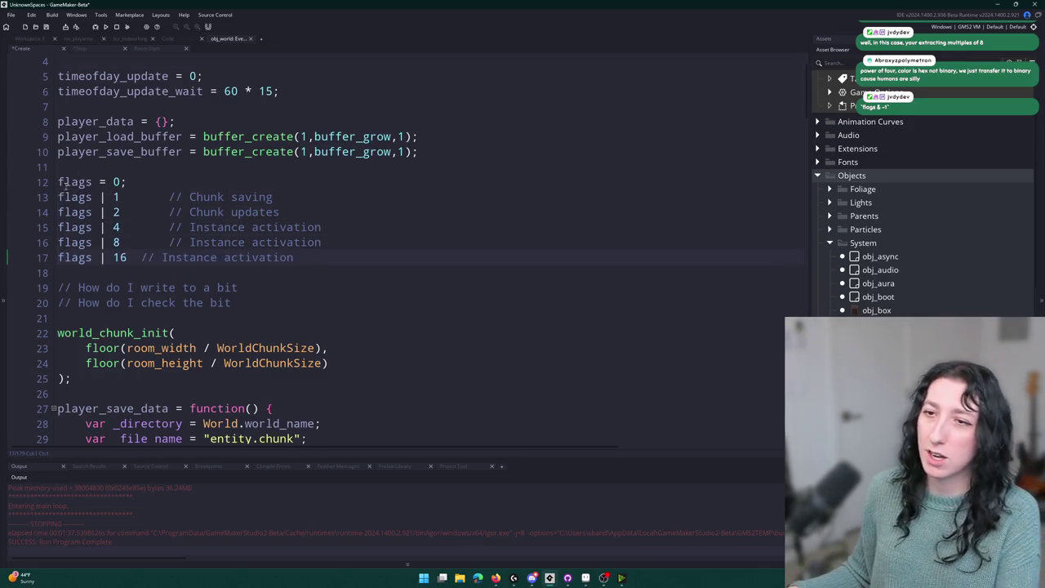
text(flags =)
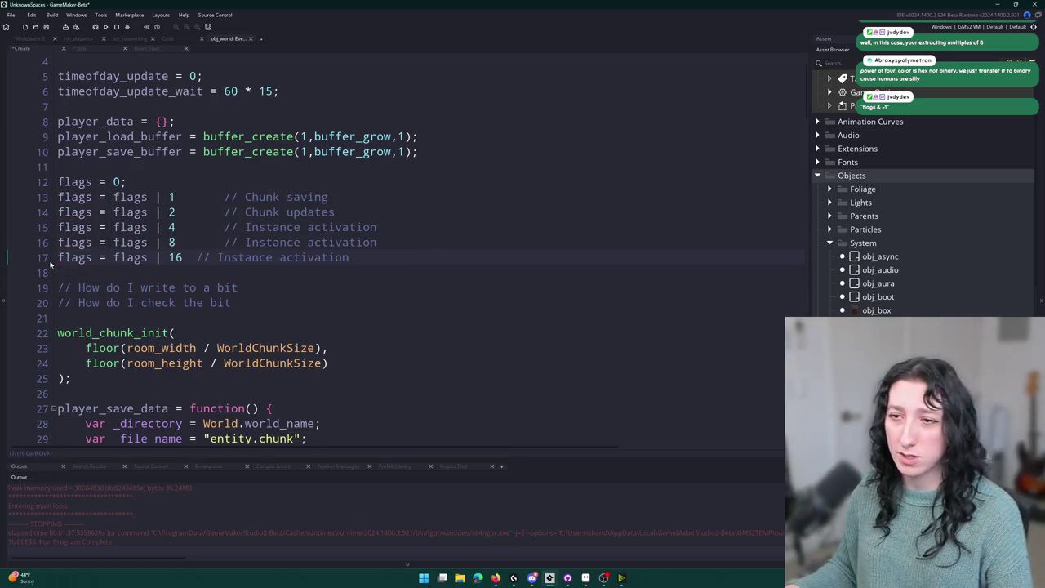
click(193, 257)
key(Tab)
click(96, 50)
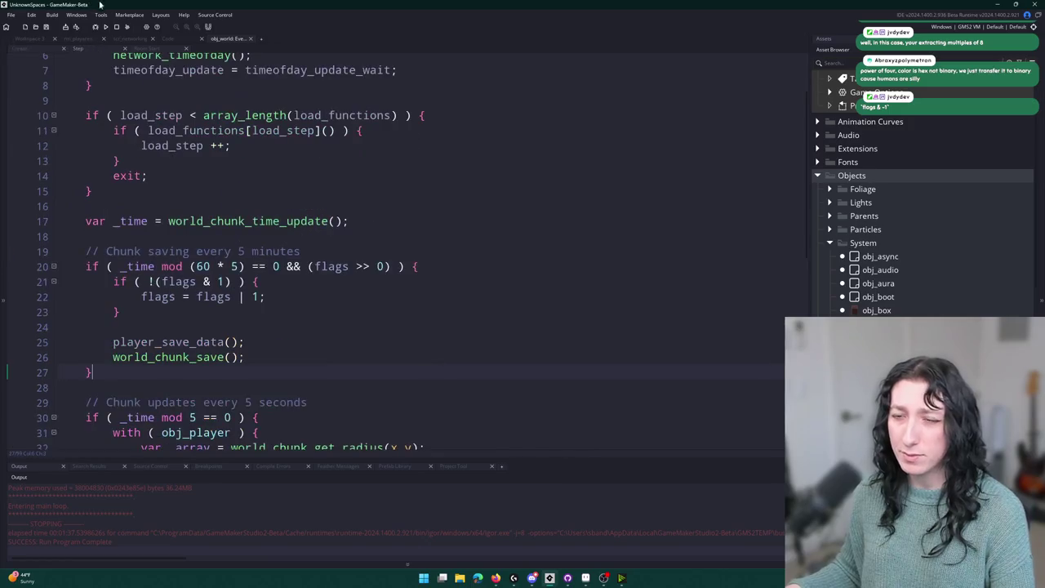
Make line 21 test flags & 1 without negation and line 22 clear the bit using &~.
click(155, 281)
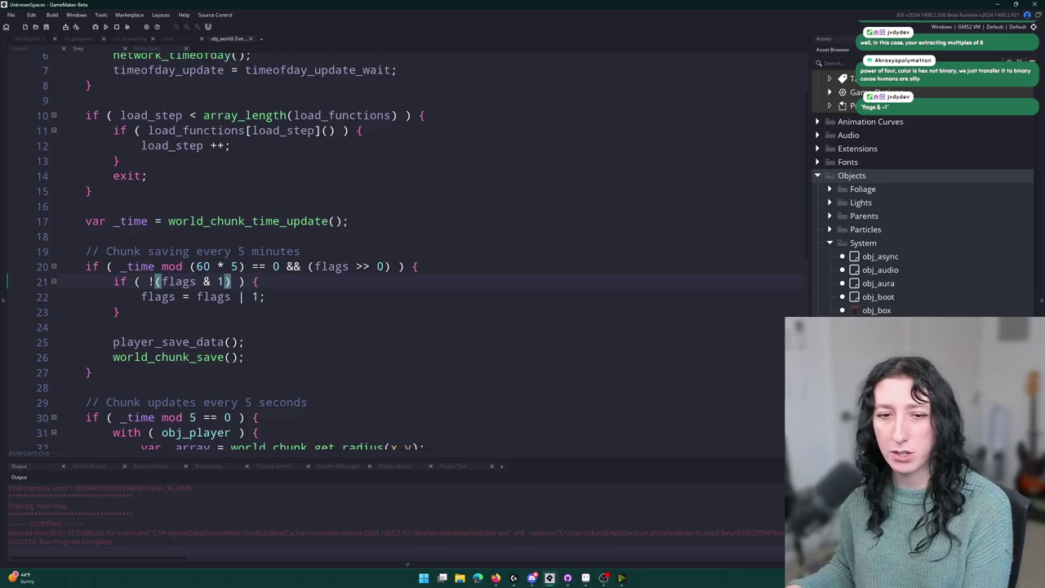
key(BackSpace)
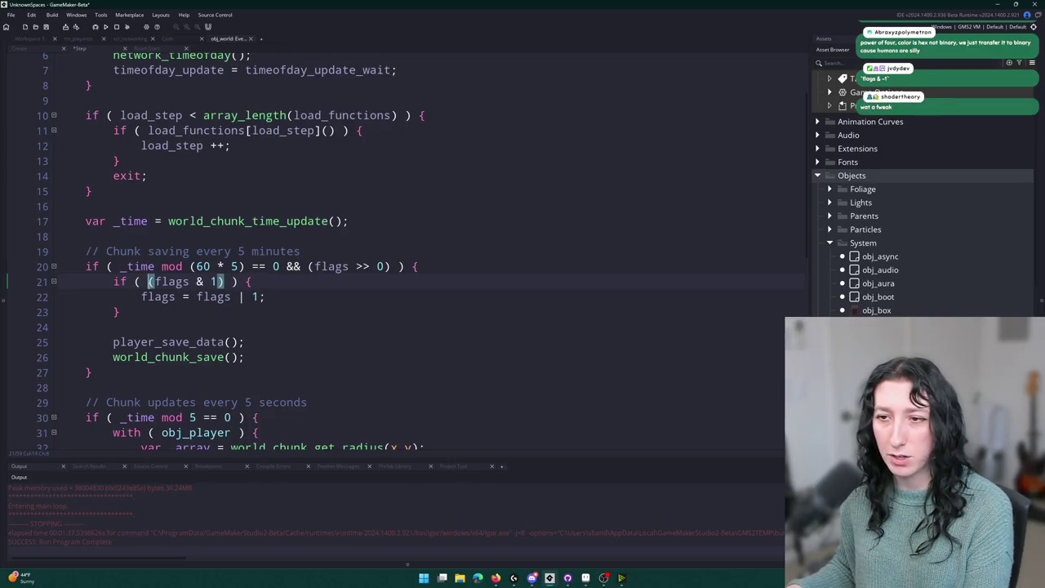
click(214, 281)
key(BackSpace)
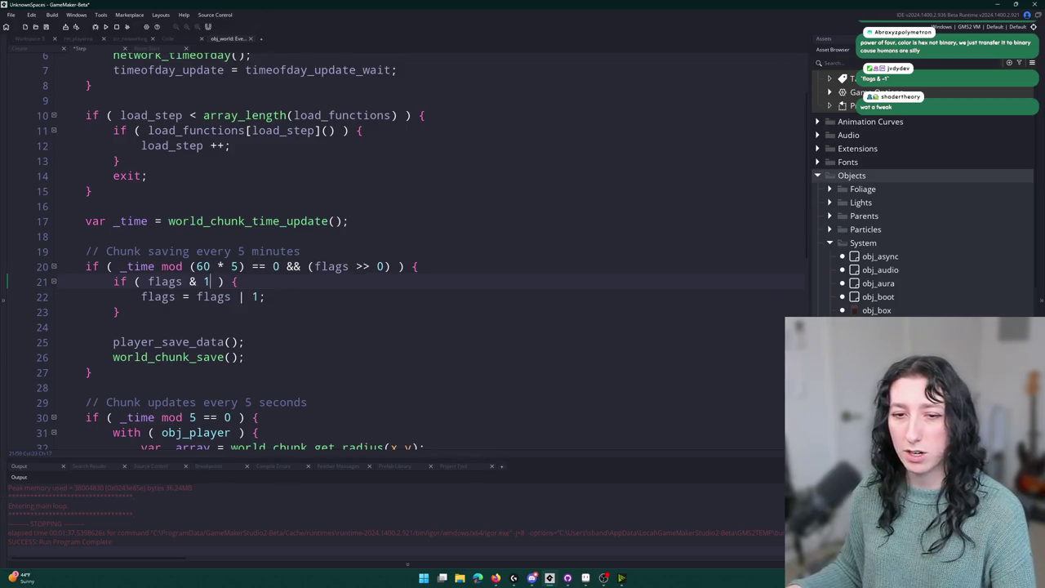
click(287, 298)
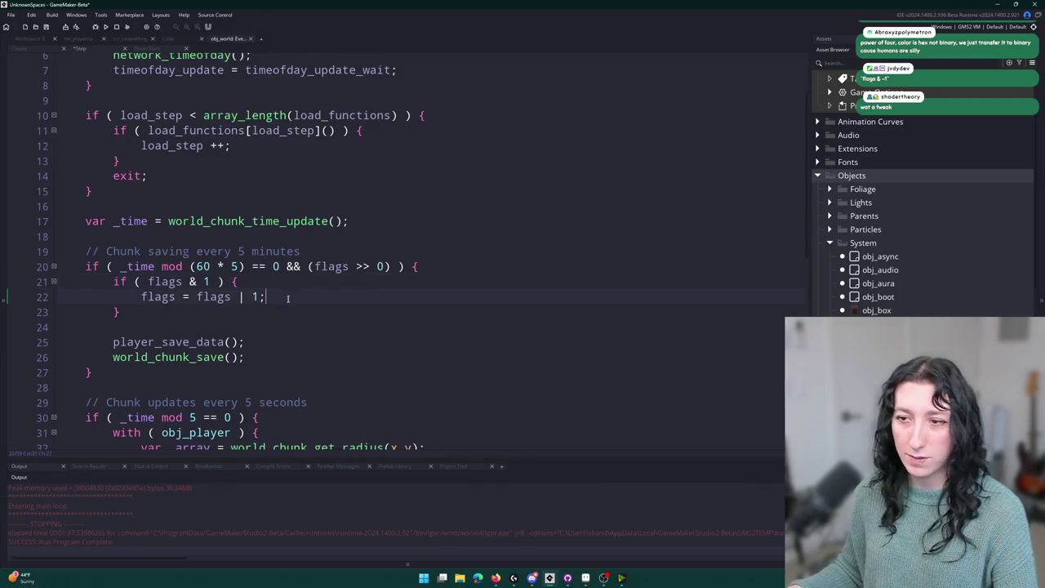
click(242, 298)
key(BackSpace)
text(&~)
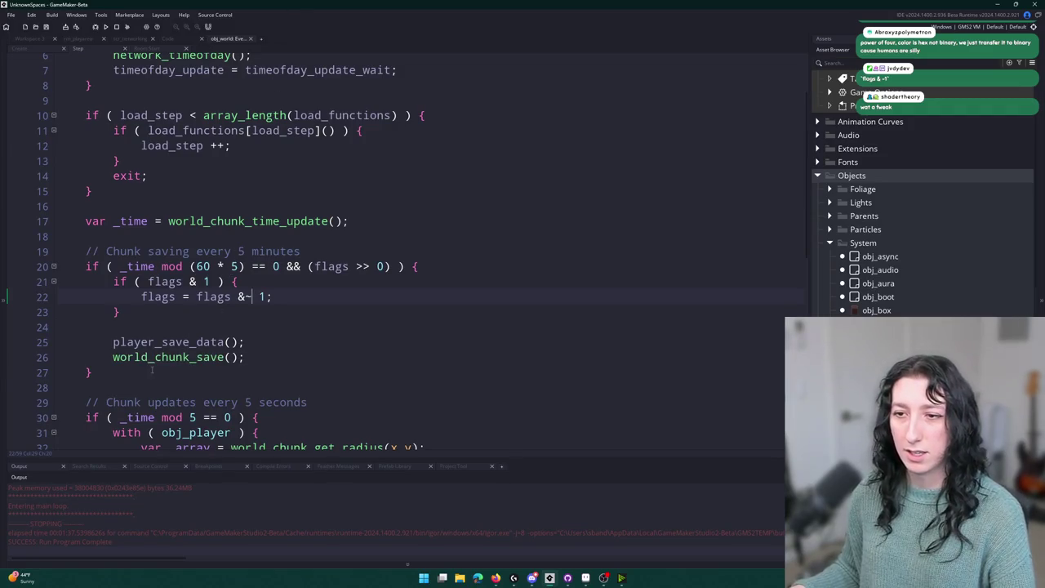
Add an empty else block after the chunk-saving block.
click(182, 372)
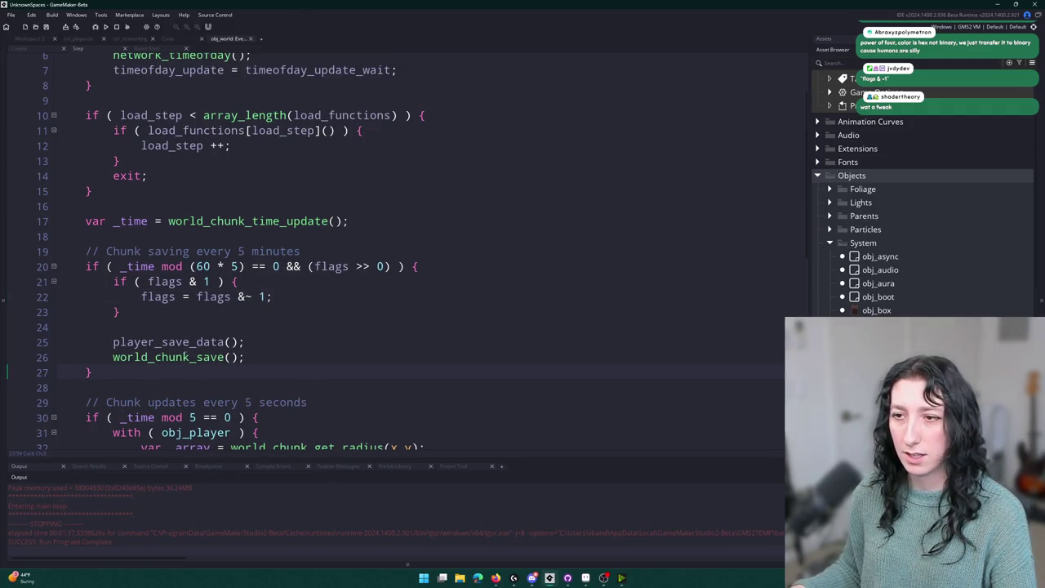
text( else {)
key(Return)
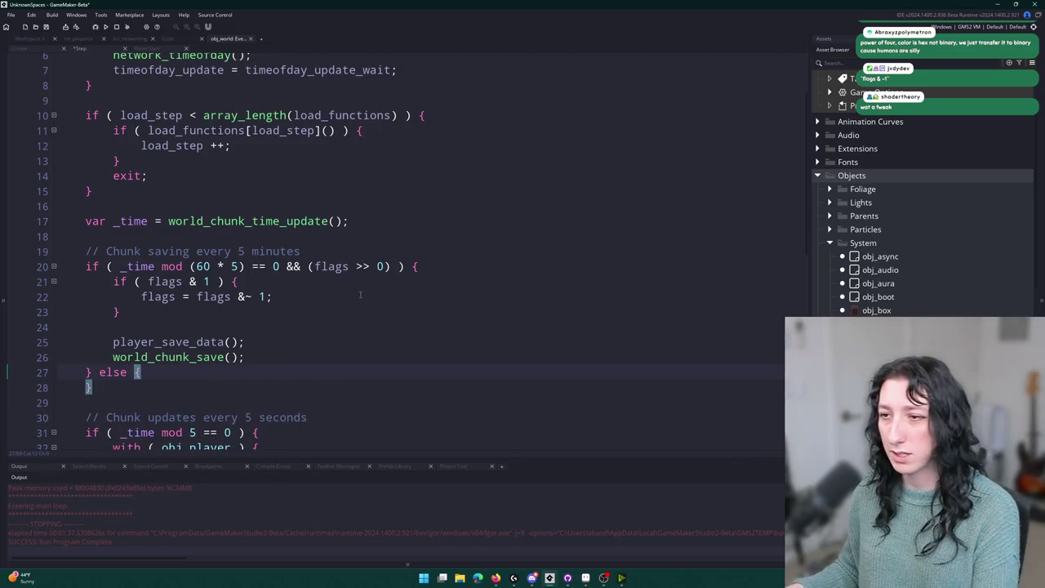
key(Return)
Replace line 20's && (flags >> 0) condition with a leading flags & 1 && test.
mouse_move(396, 266)
mouse_down()
mouse_move(276, 266)
mouse_move(286, 266)
mouse_up()
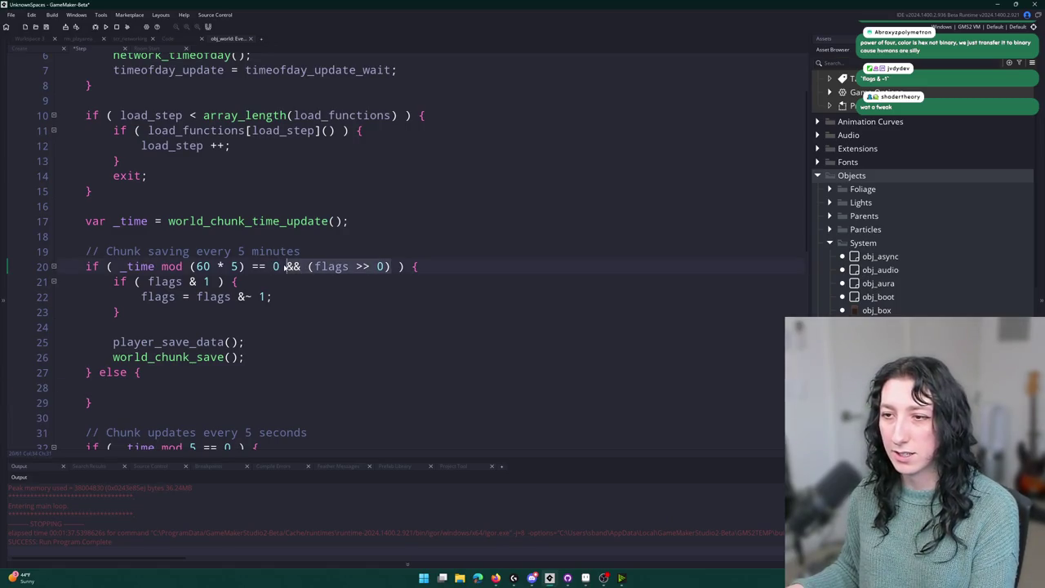
key(BackSpace)
click(209, 281)
shift+click(148, 281)
key(ctrl+c)
click(120, 266)
key(ctrl+v)
text(&&)
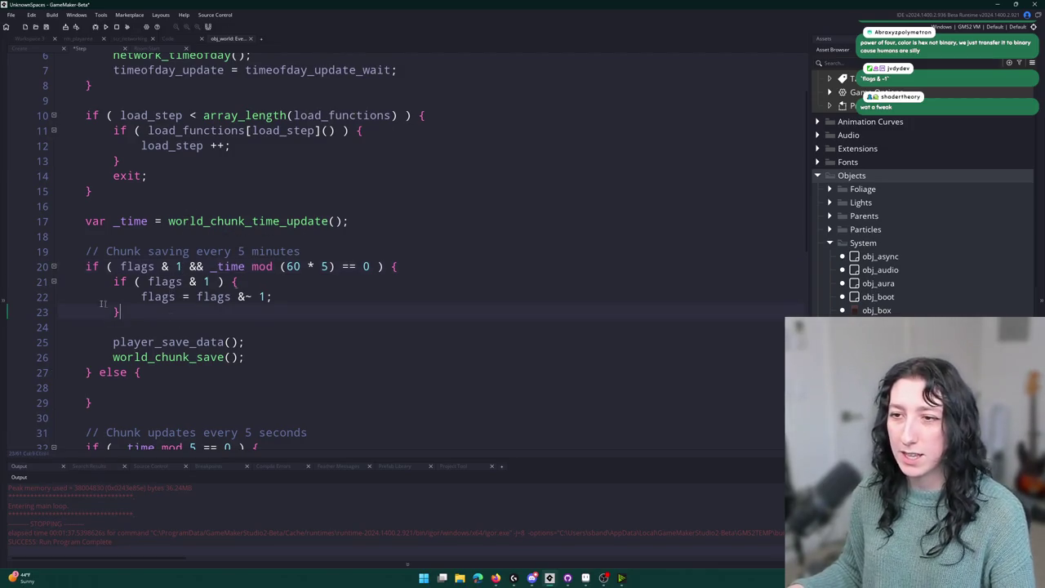
Remove the redundant inner if wrapper and unindent the flag-clearing line.
click(189, 296)
key(End)
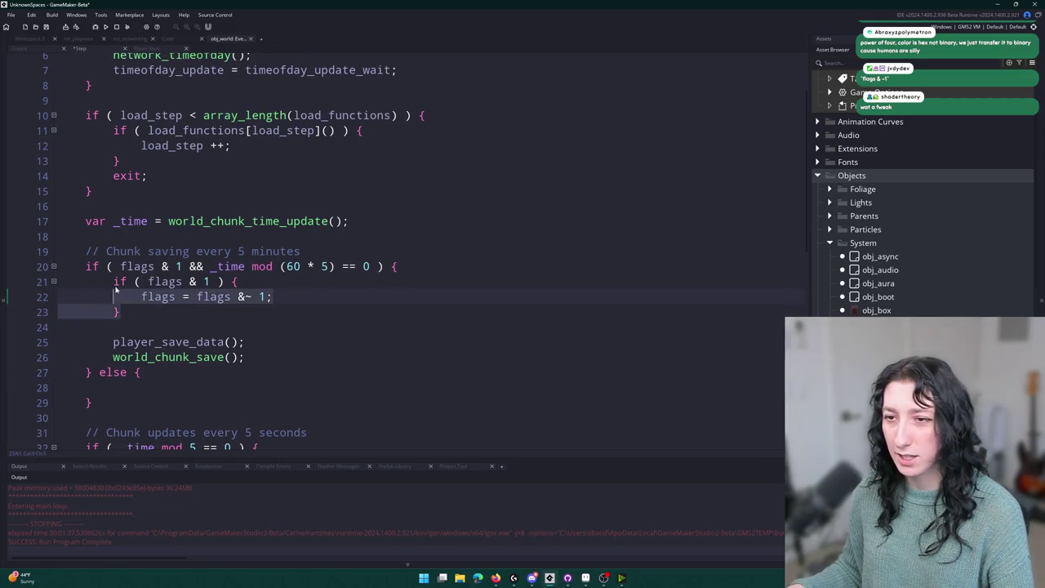
key(Down)
key(BackSpace)
key(BackSpace)
key(Up)
key(Up)
key(Home)
key(shift+Down)
key(Delete)
Put flags = flags | 1; in the else block and save the Step code.
click(151, 352)
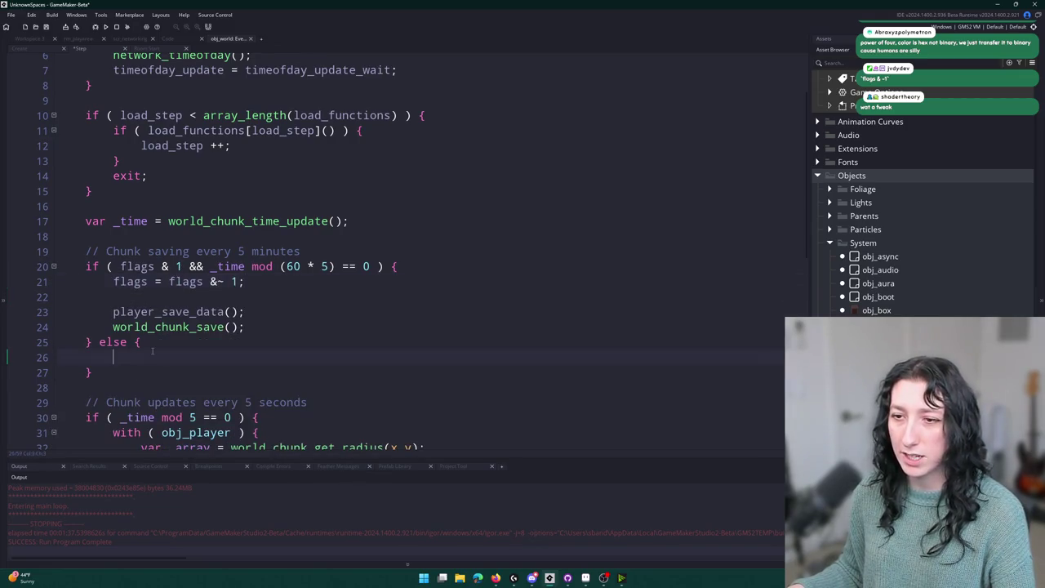
text(flags = flags | 1;)
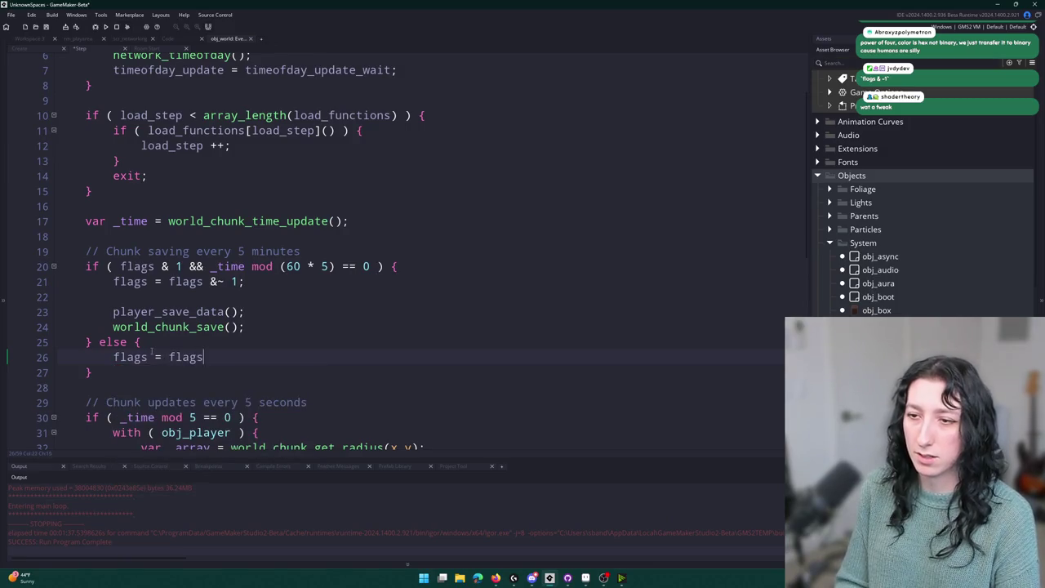
key(ctrl+s)
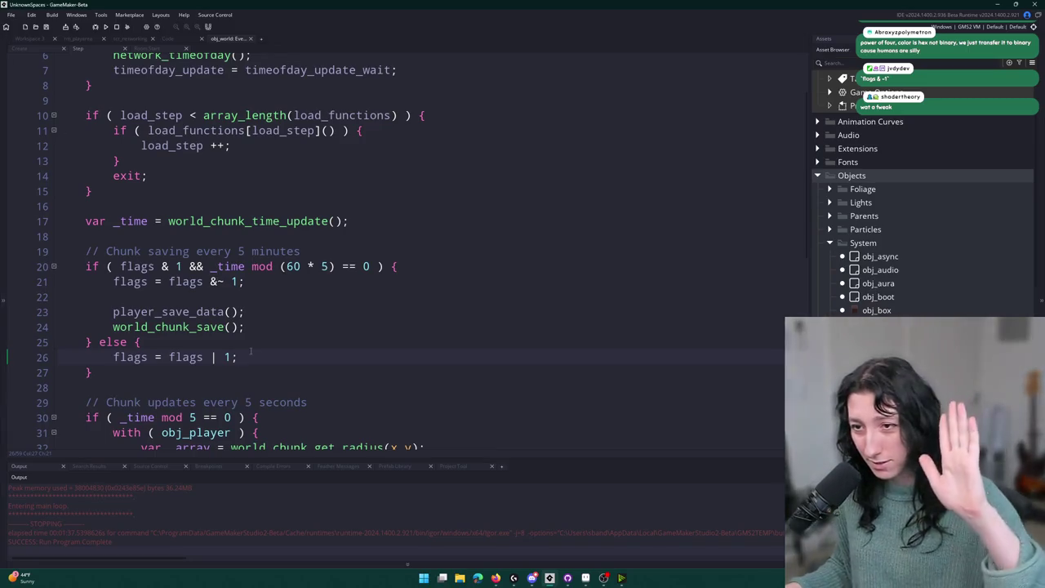
Add show_message("TEST") after world_chunk_save, change (60 * 5) to 5, and run the game.
click(285, 320)
key(Return)
text(show_message("TEST");)
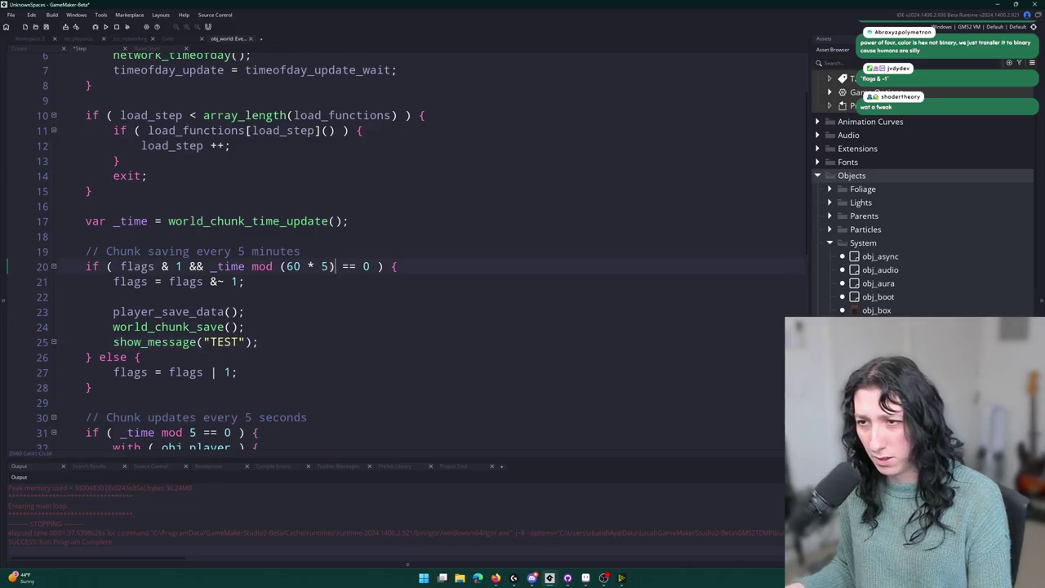
drag(335, 267, 280, 266)
text(5)
key(F5)
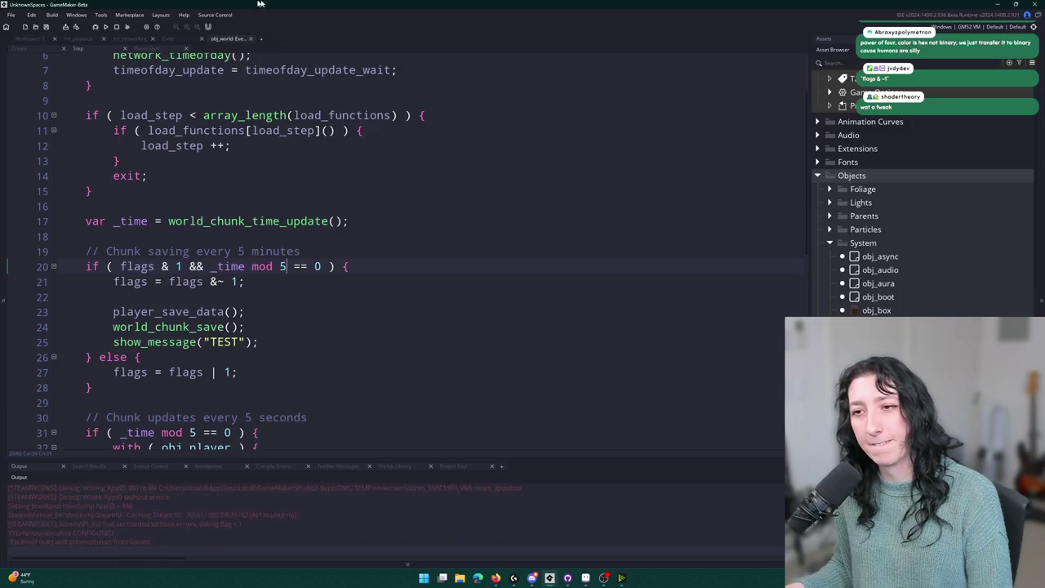
click(523, 333)
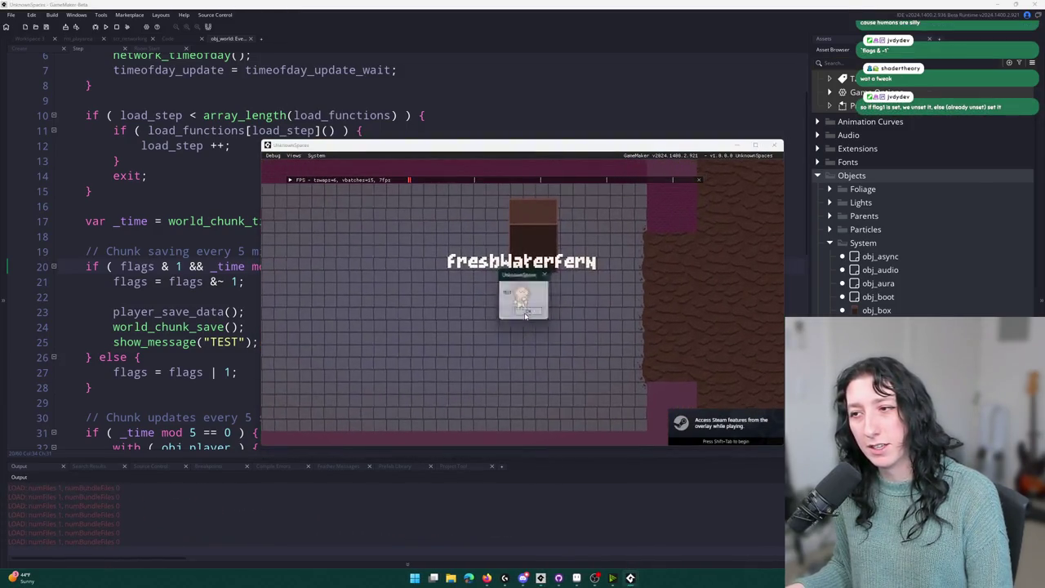
Stop the game and delete flags & 1 && from line 20's condition.
click(116, 28)
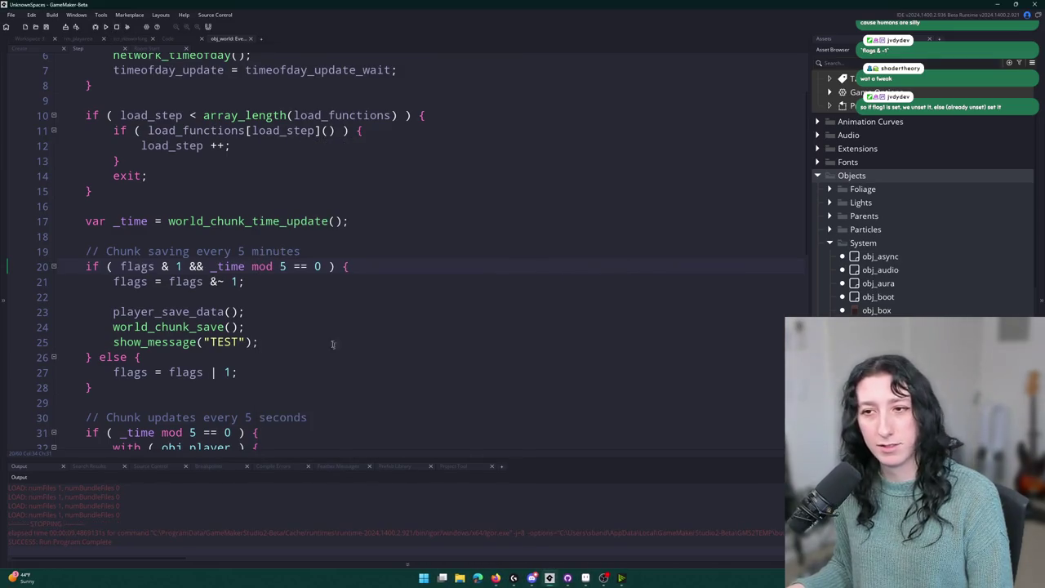
click(154, 266)
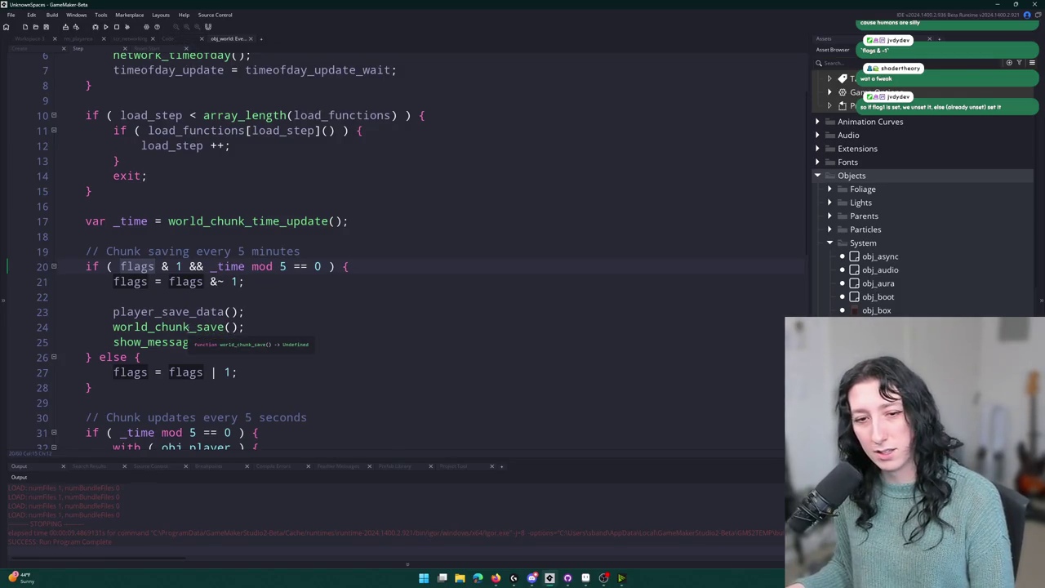
click(232, 372)
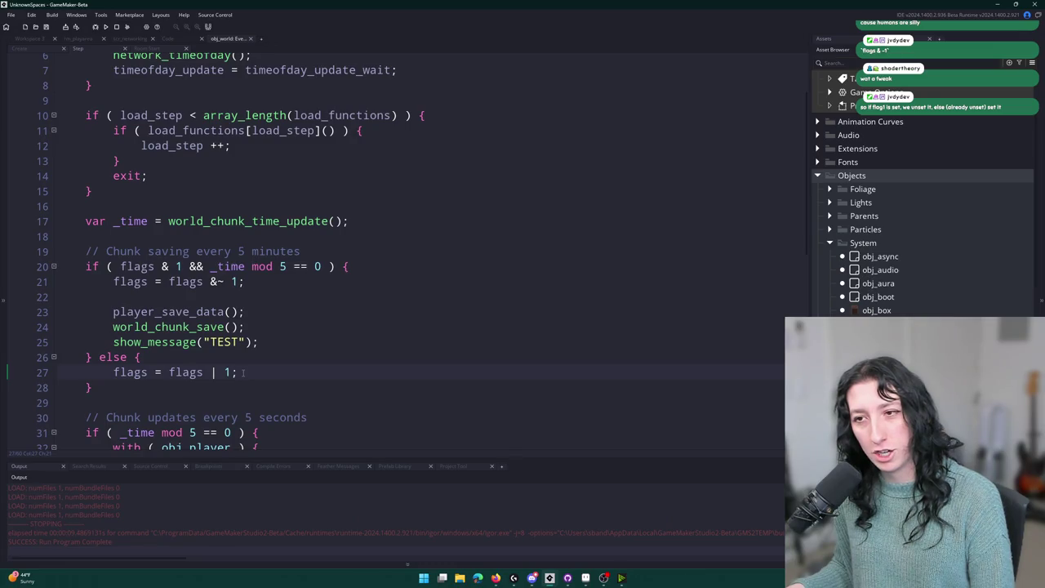
click(114, 266)
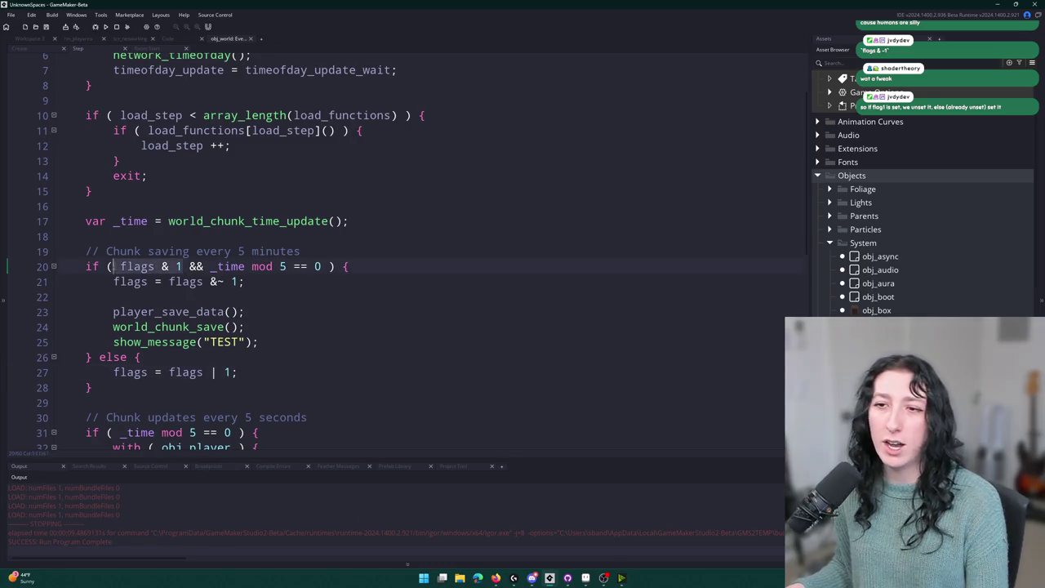
drag(119, 266, 210, 266)
key(BackSpace)
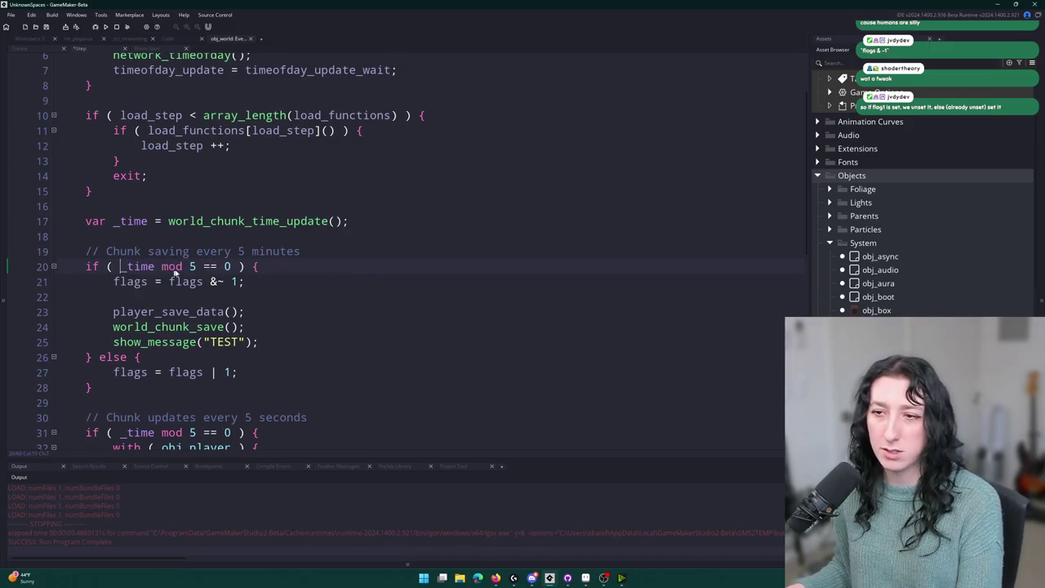
Wrap the bit clear, save and TEST message in an indented if ( flags & 1 ) block, then rebuild.
key(Return)
text(if ( flags & 1 ) {)
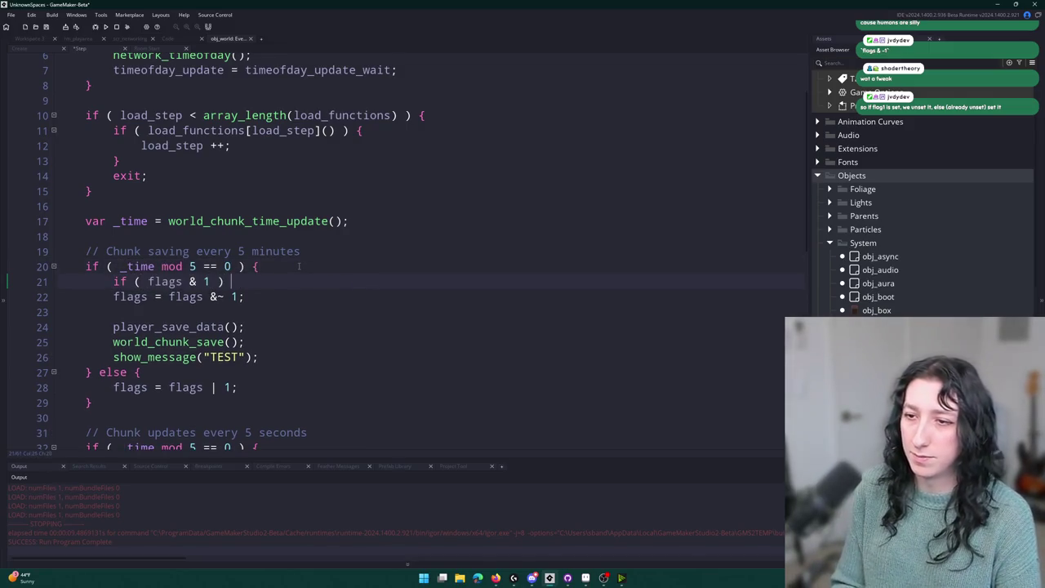
click(258, 357)
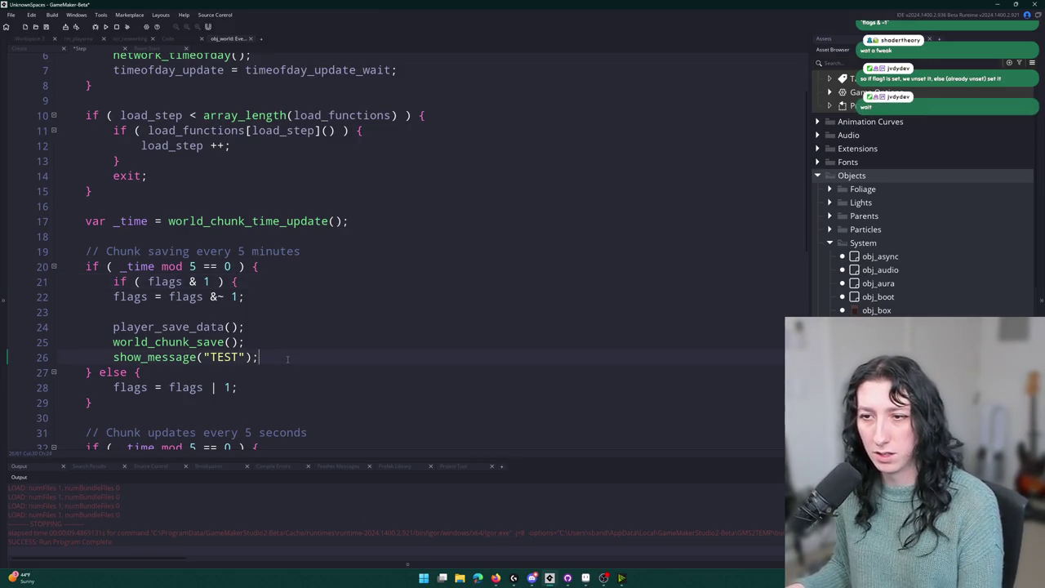
key(Return)
text(})
drag(258, 359, 114, 297)
key(Tab)
click(290, 299)
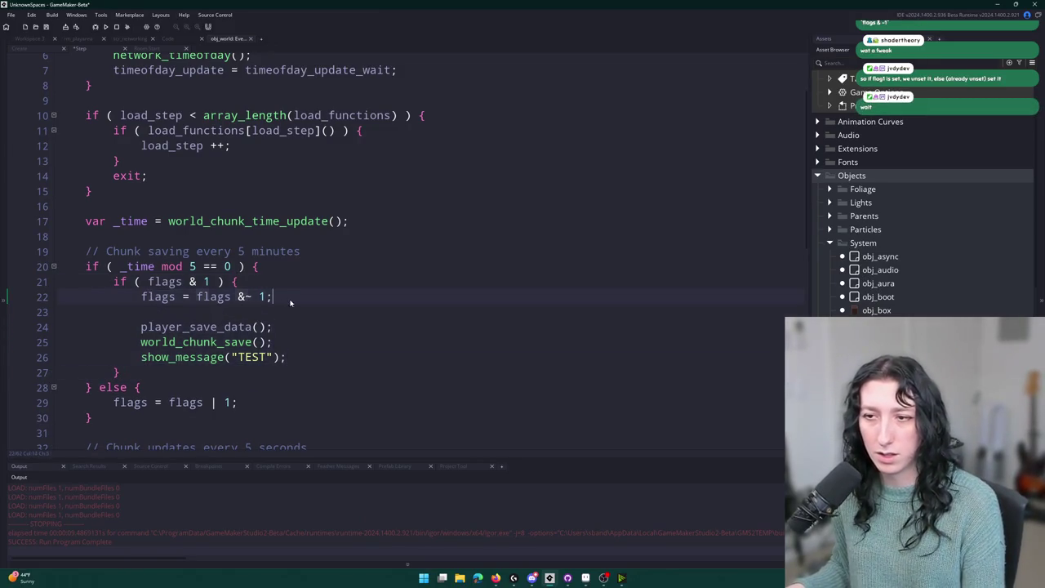
key(F5)
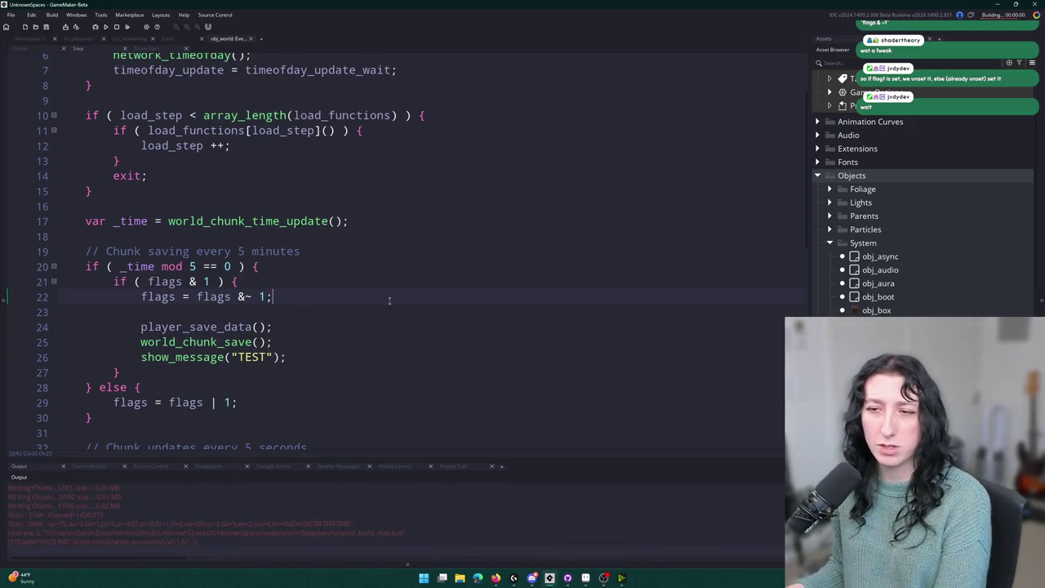
Start playing from the game's menu and dismiss both TEST messages.
click(489, 271)
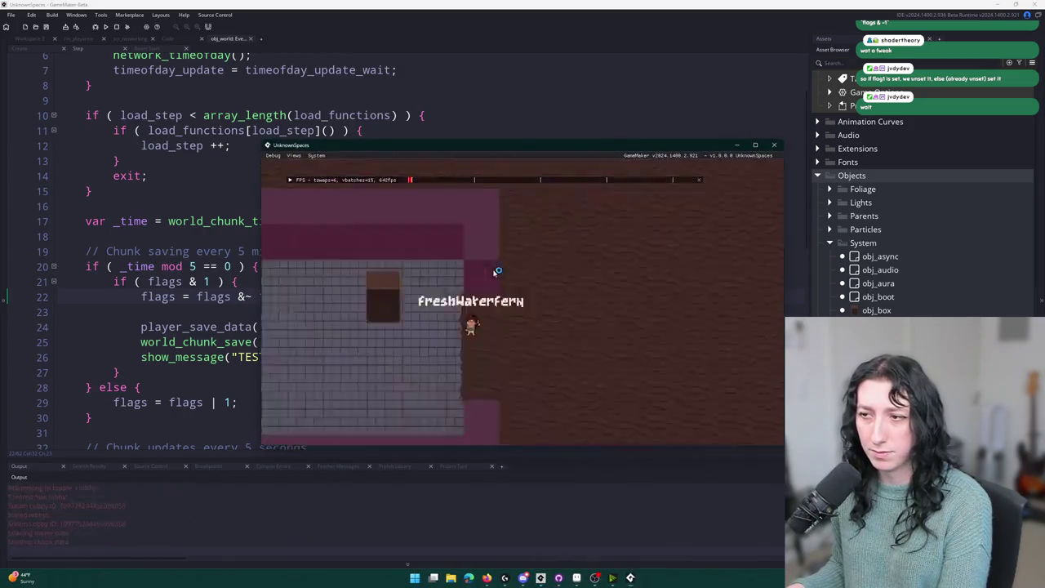
click(529, 313)
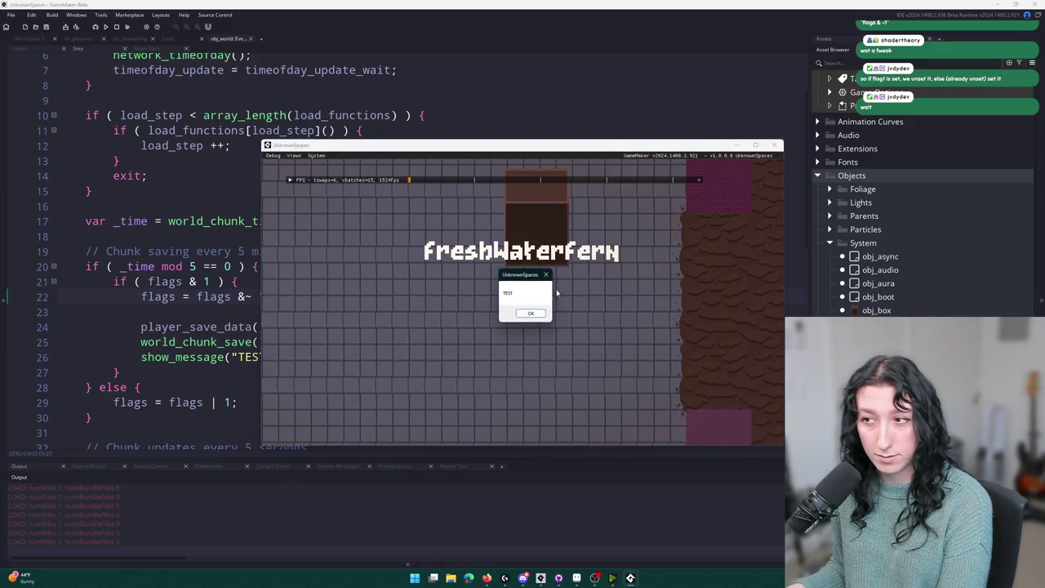
click(529, 312)
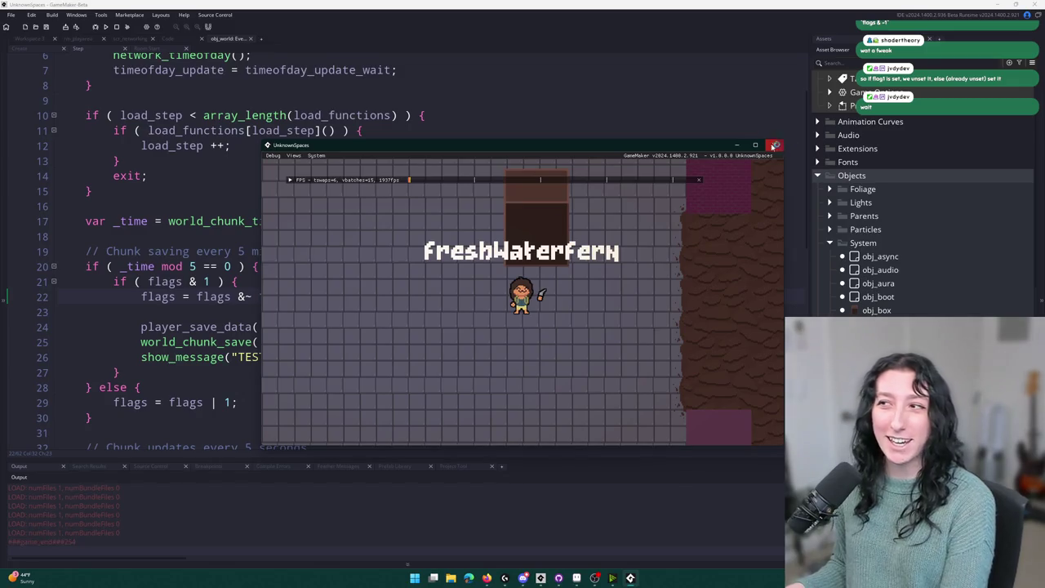
Stop the game test and scroll to the chunk-saving flags check in the Step code.
scroll(155, 244, down, 1)
click(155, 217)
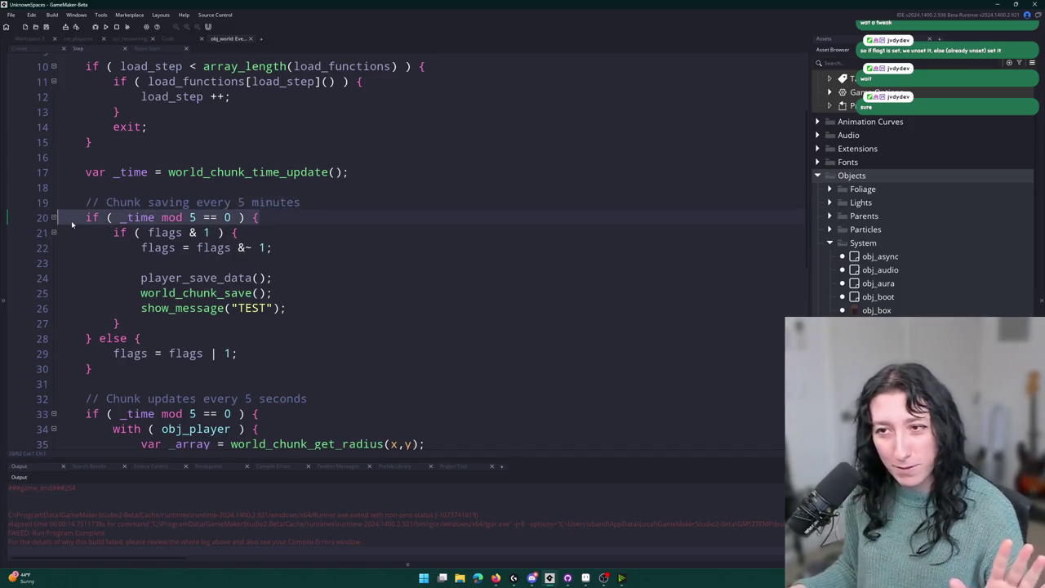
scroll(218, 96, down, 1)
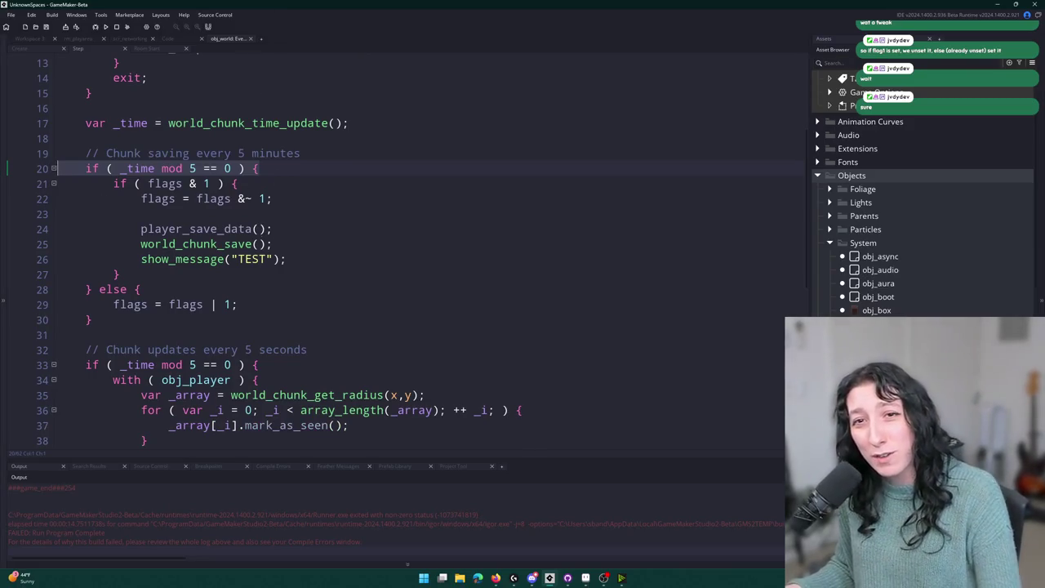
click(325, 191)
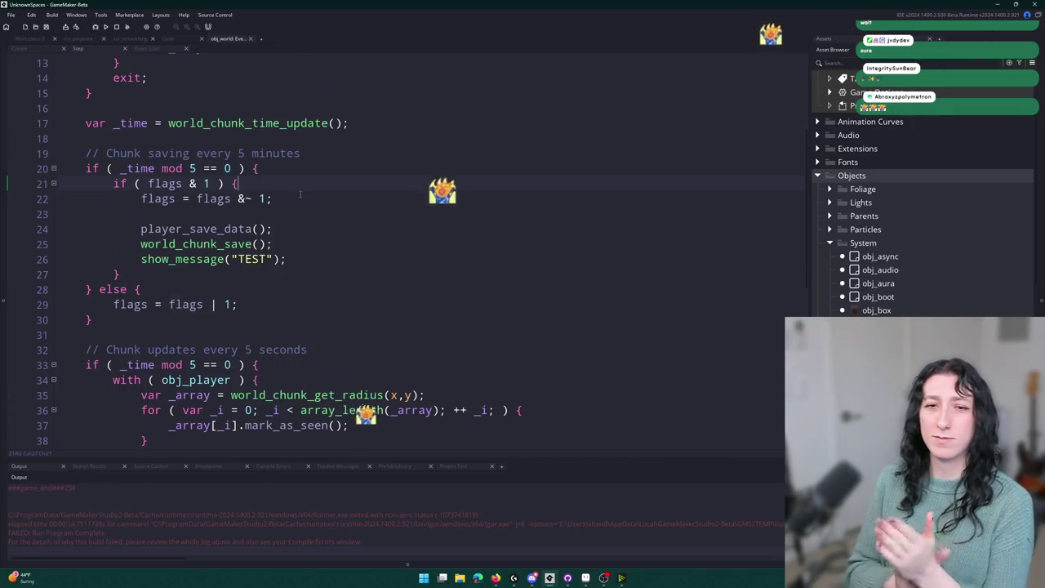
Delete the show_message TEST line and copy the flags check lines.
drag(315, 261, 317, 241)
key(BackSpace)
click(168, 196)
drag(169, 190, 109, 181)
key(ctrl+c)
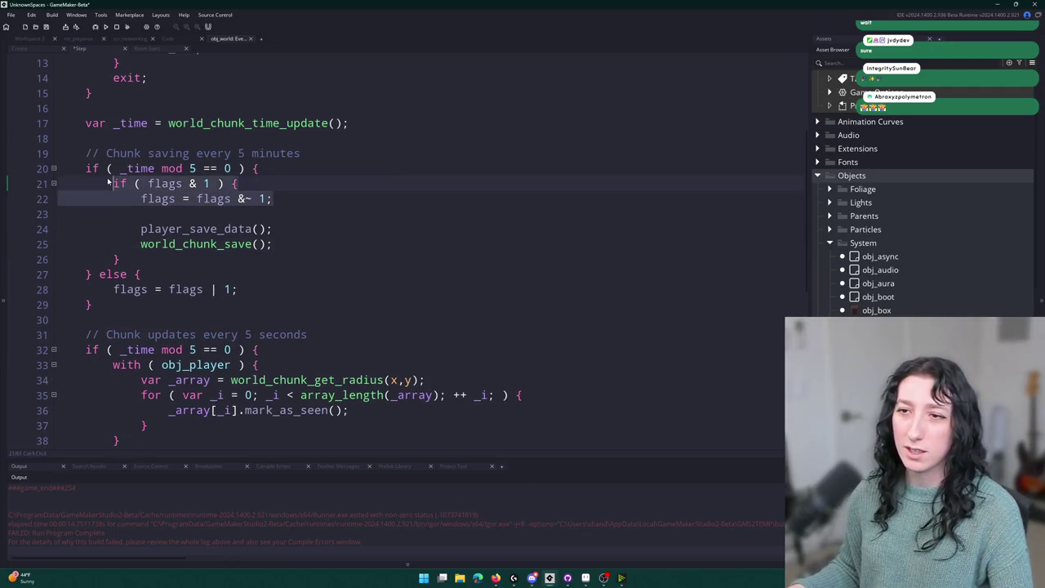
Change the save interval to _time mod (60 * 5).
scroll(165, 58, down, 2)
click(203, 87)
scroll(202, 87, up, 1)
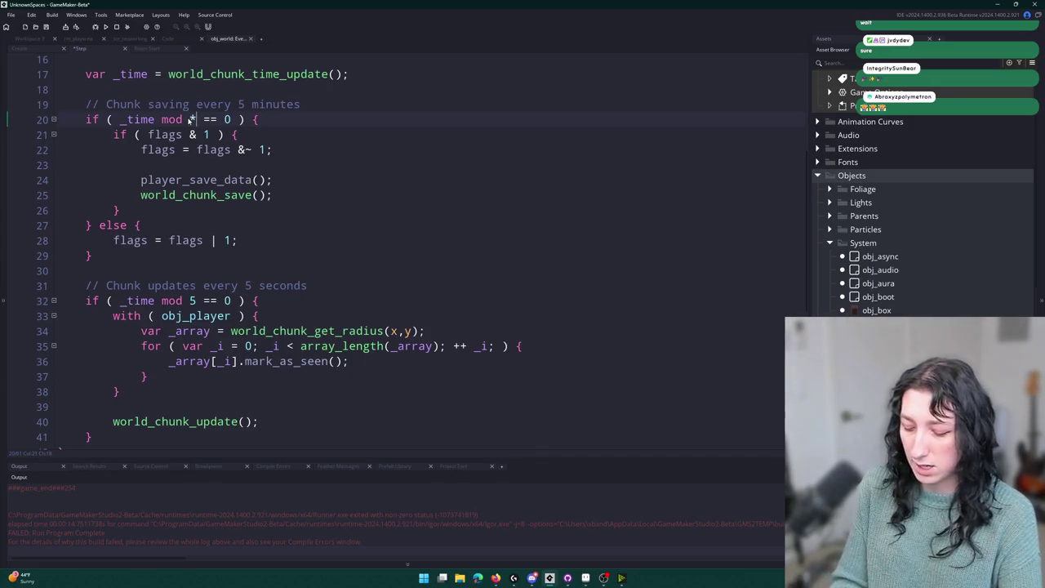
key(BackSpace)
text((60 * 5))
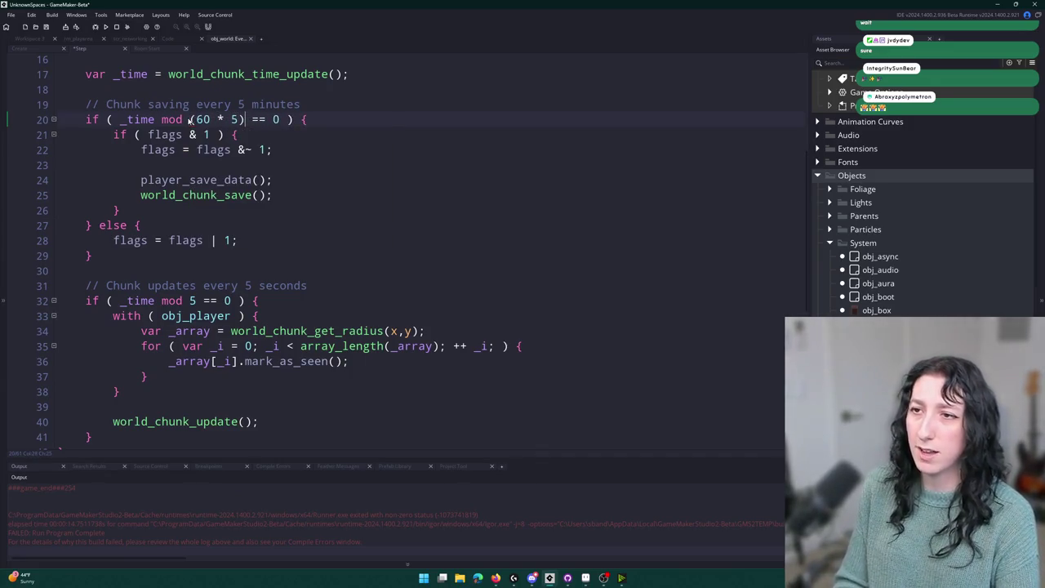
Paste the flags & 1 check into the chunk update block and indent world_chunk_update under it.
scroll(323, 176, down, 1)
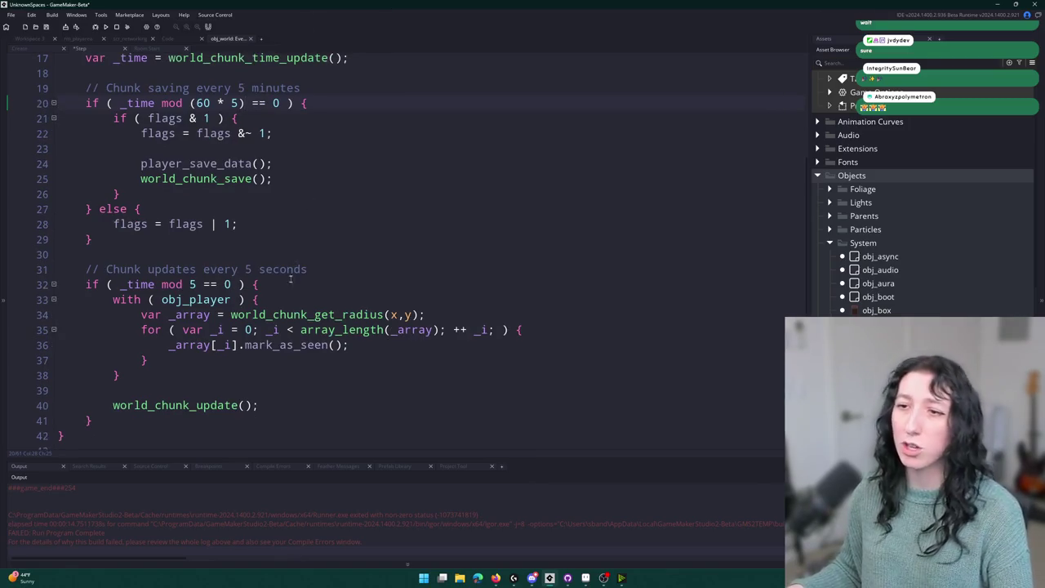
key(Return)
key(ctrl+v)
drag(108, 343, 114, 374)
scroll(115, 374, down, 2)
shift+click(265, 405)
key(Tab)
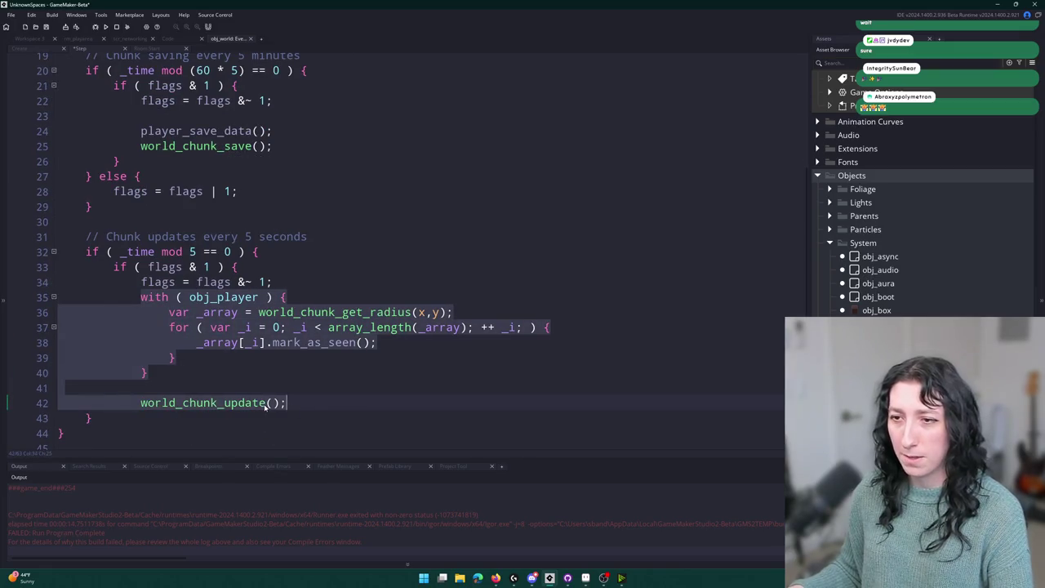
Add an else branch with flags = flags | 2 and switch the update check to flag 2.
click(279, 402)
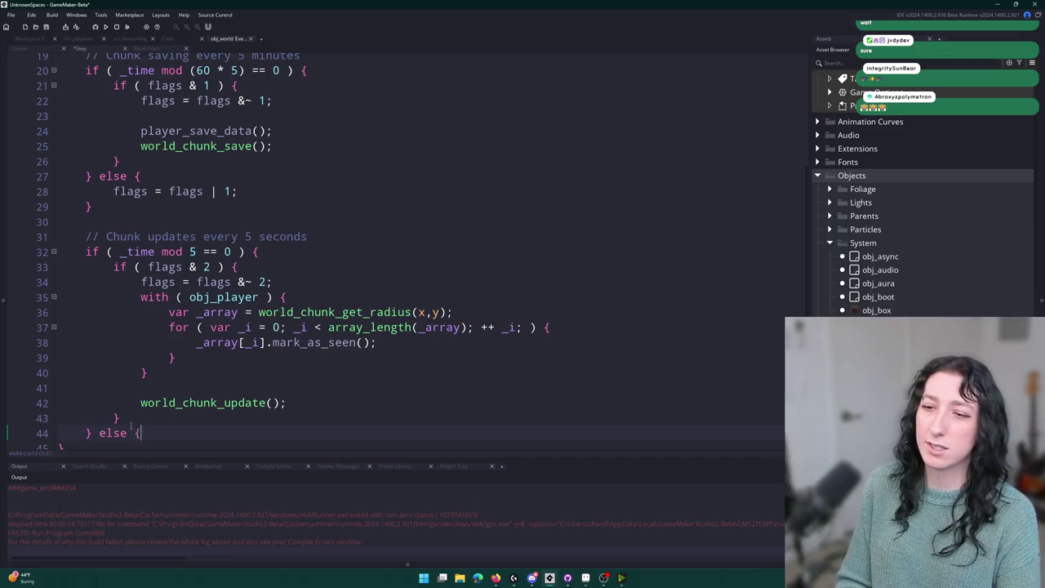
key(Return)
text(flags = flags | 2;)
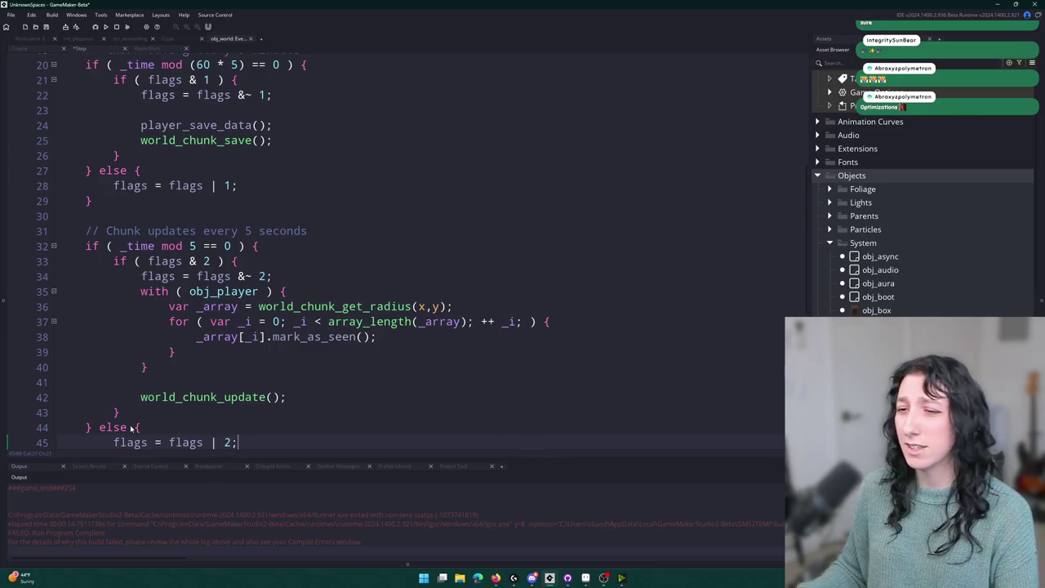
scroll(130, 428, down, 1)
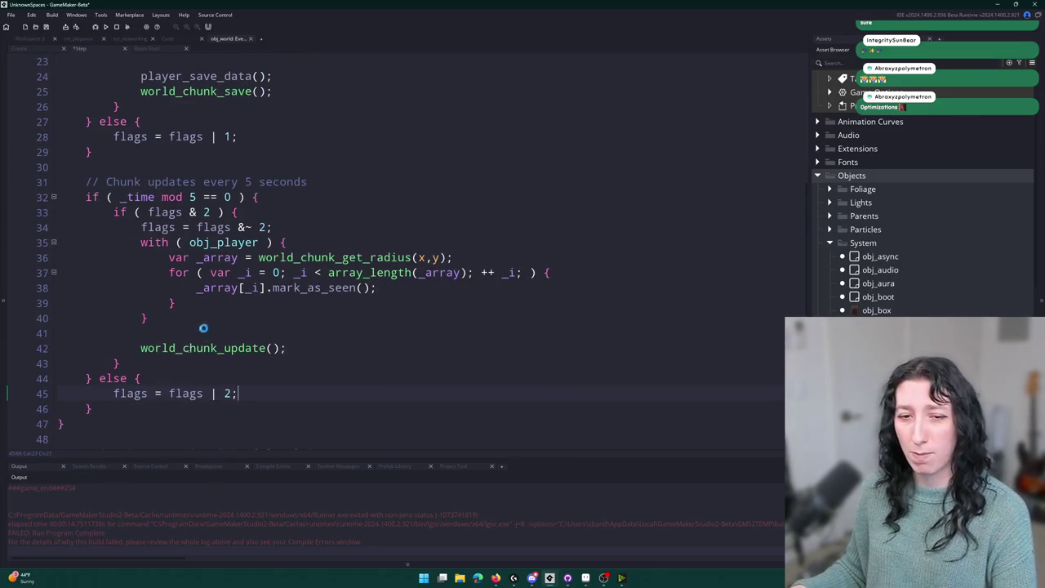
scroll(205, 333, down, 3)
scroll(204, 333, up, 3)
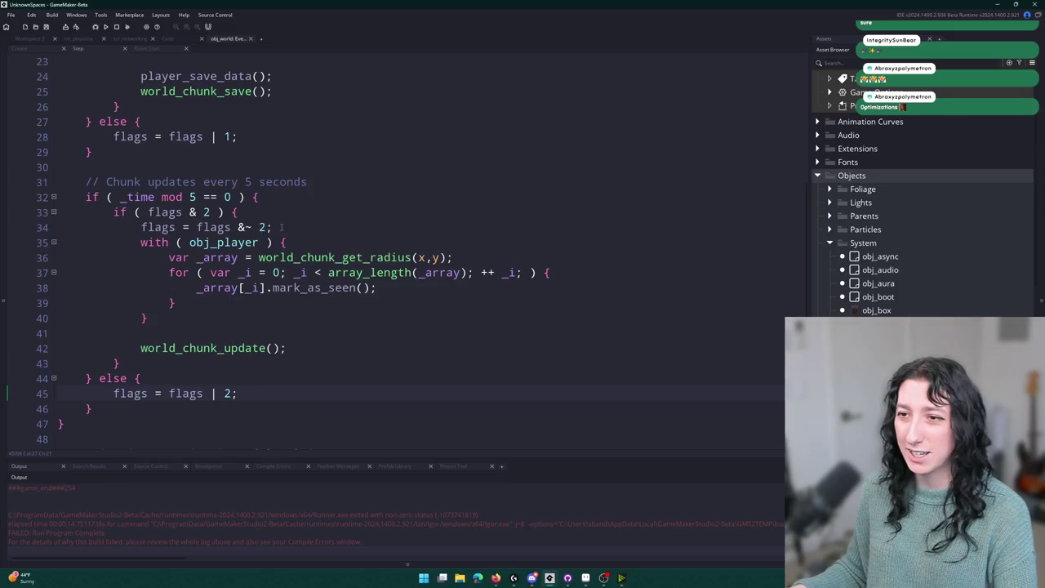
drag(272, 228, 129, 212)
scroll(169, 287, down, 7)
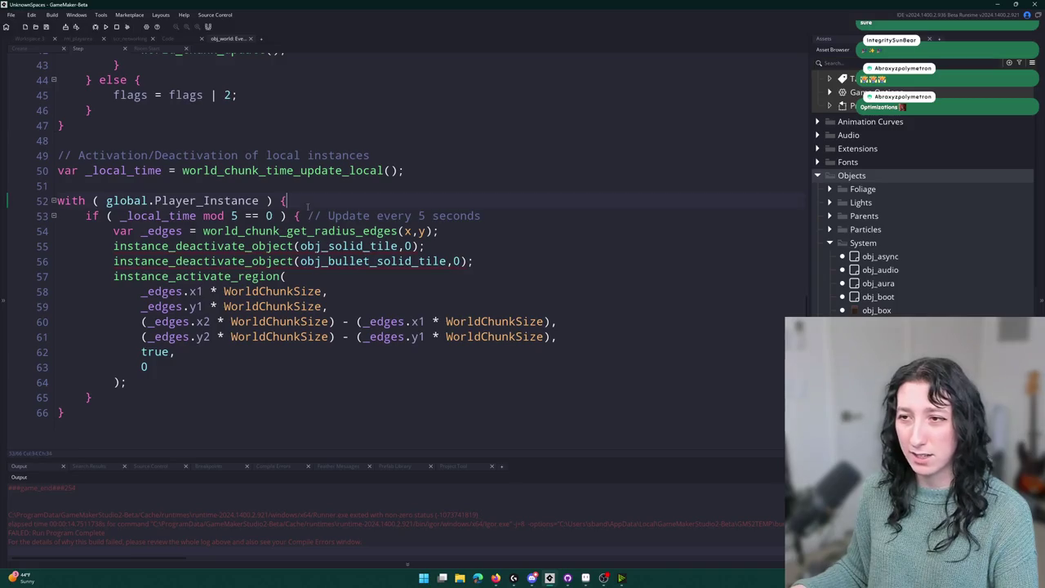
Paste the flags check around the local activation code, close it with a brace, and indent it.
key(Return)
key(ctrl+v)
scroll(227, 394, down, 1)
click(127, 382)
key(Return)
text(})
drag(127, 382, 111, 235)
key(Tab)
key(Tab)
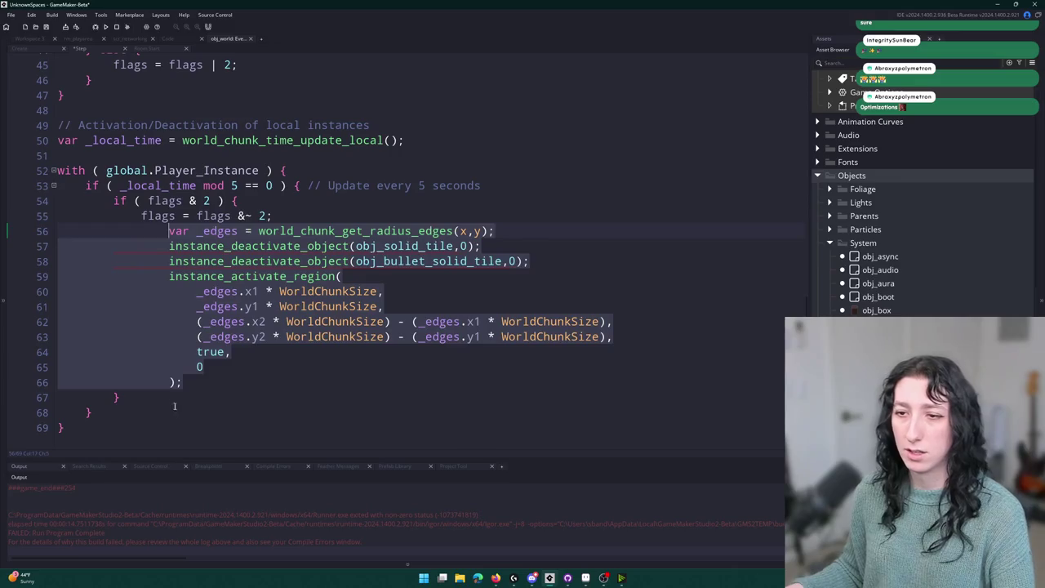
Fix the indentation and add an else branch setting flags = flags | 4.
click(172, 400)
shift+click(182, 382)
key(shift+Tab)
click(165, 399)
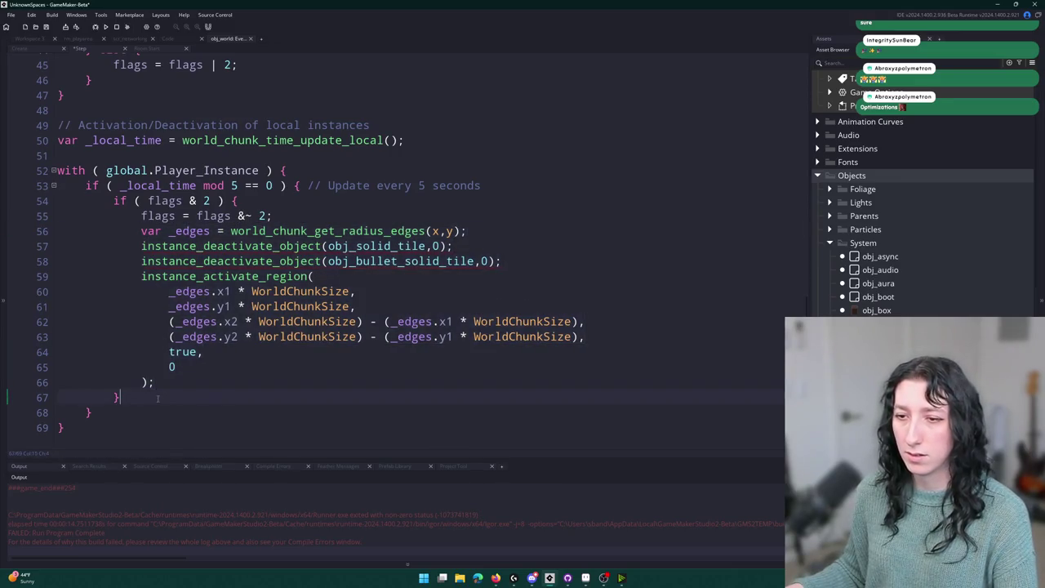
text( else {)
key(Return)
text(})
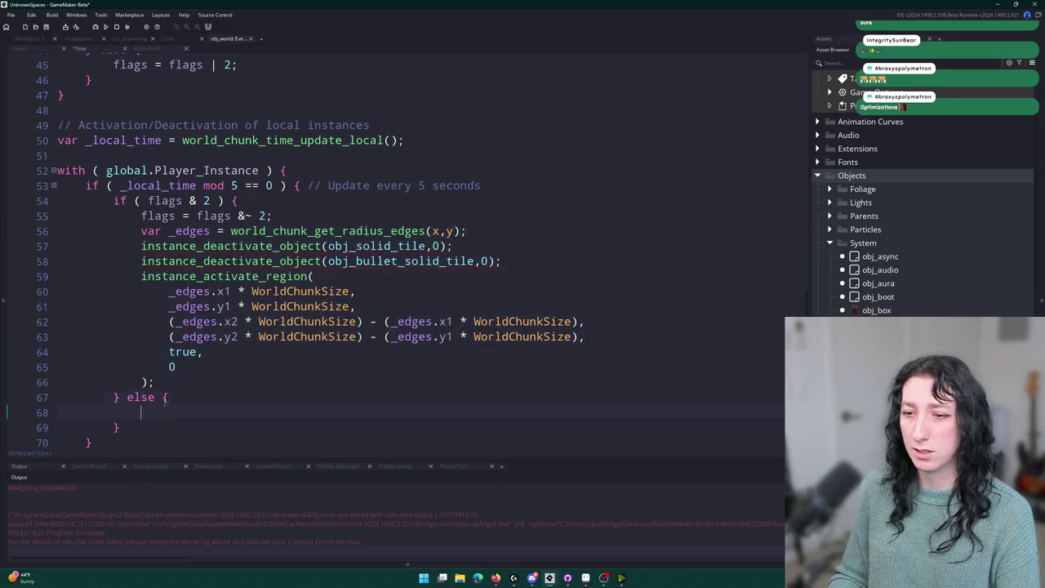
text(flags = flags | 4;)
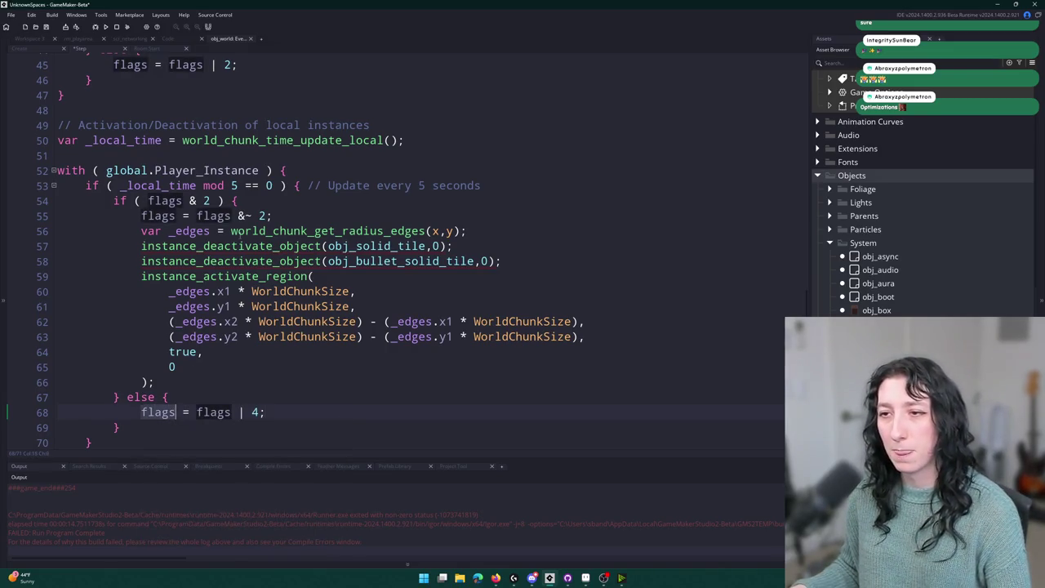
Switch the cleared flag bit to 4 and tidy the lines after the activation call.
click(243, 216)
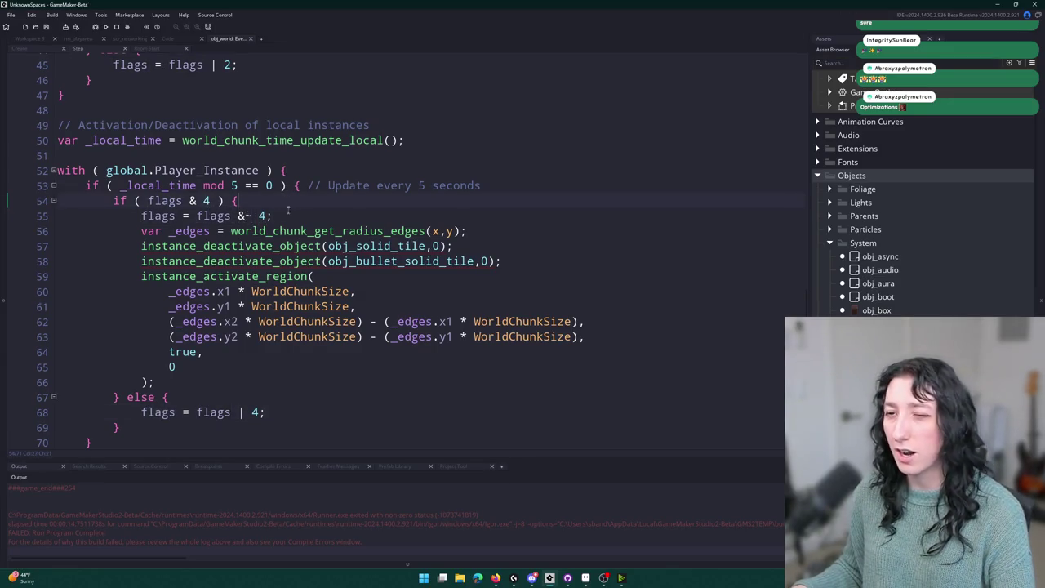
click(298, 381)
key(Return)
key(Return)
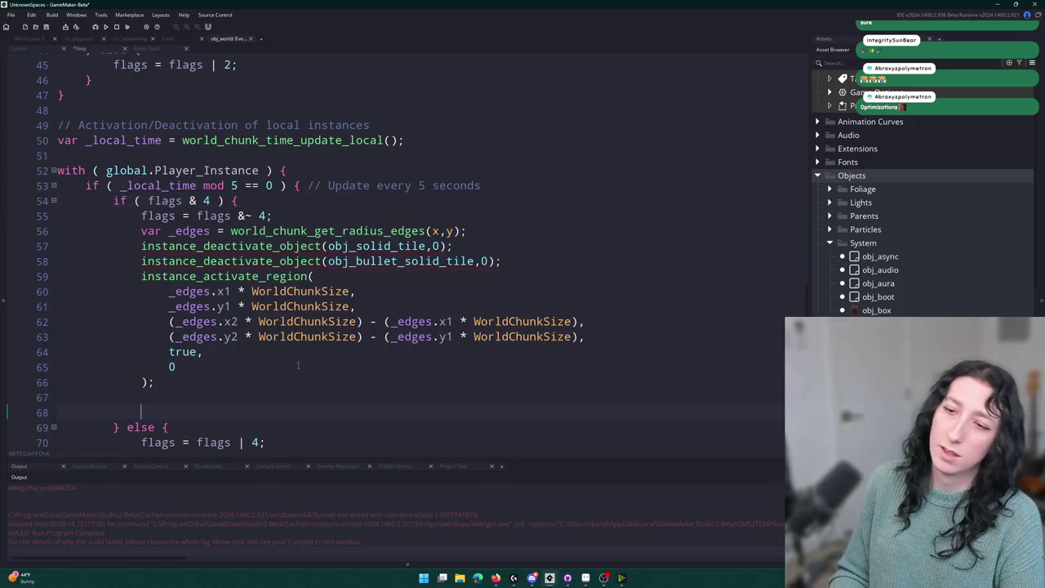
key(BackSpace)
key(BackSpace)
key(BackSpace)
scroll(289, 344, up, 5)
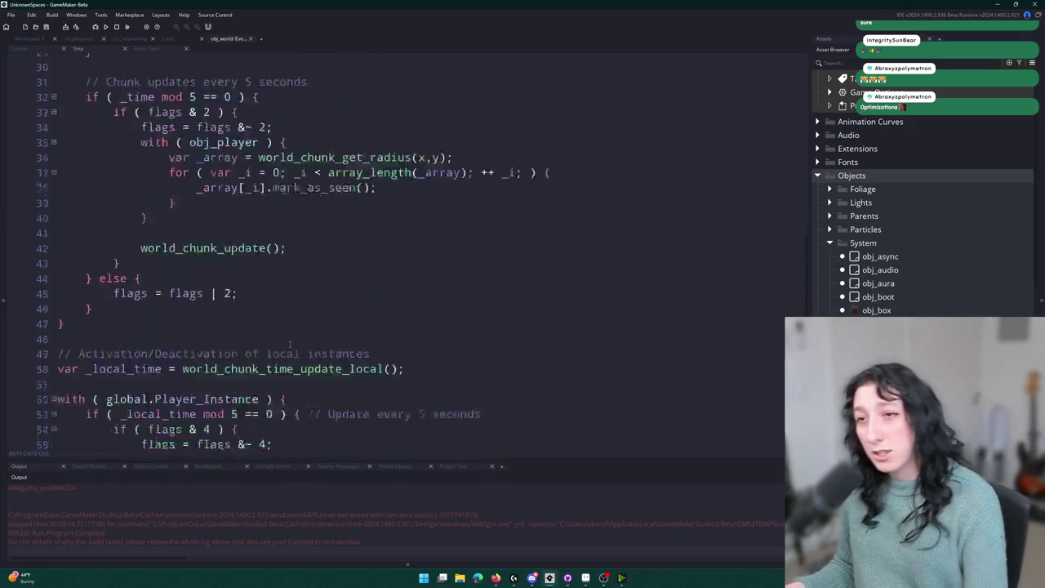
Run the game, create a lobby, and abort when the flags code error appears.
key(F5)
scroll(289, 343, up, 10)
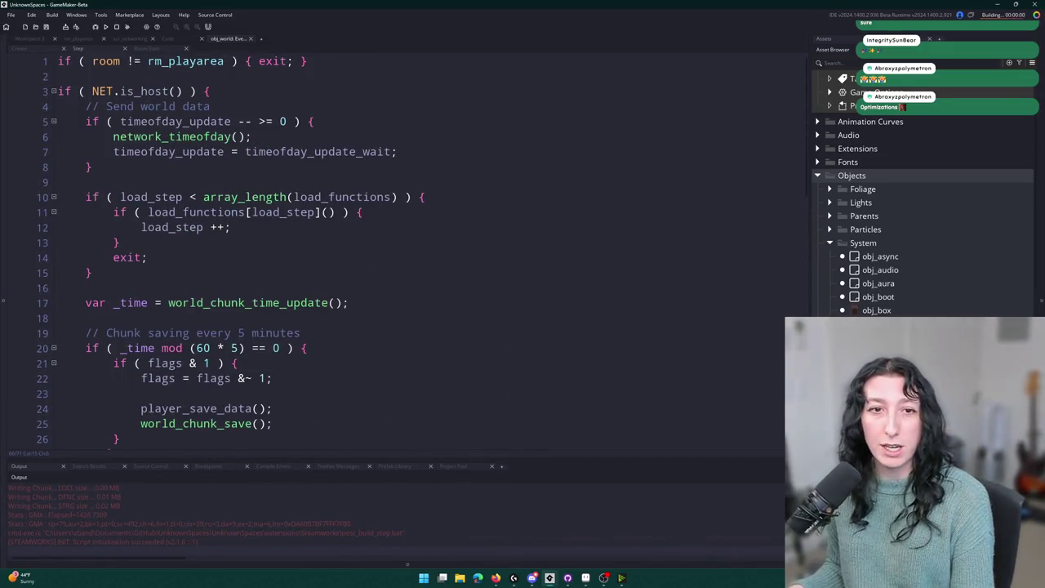
click(533, 270)
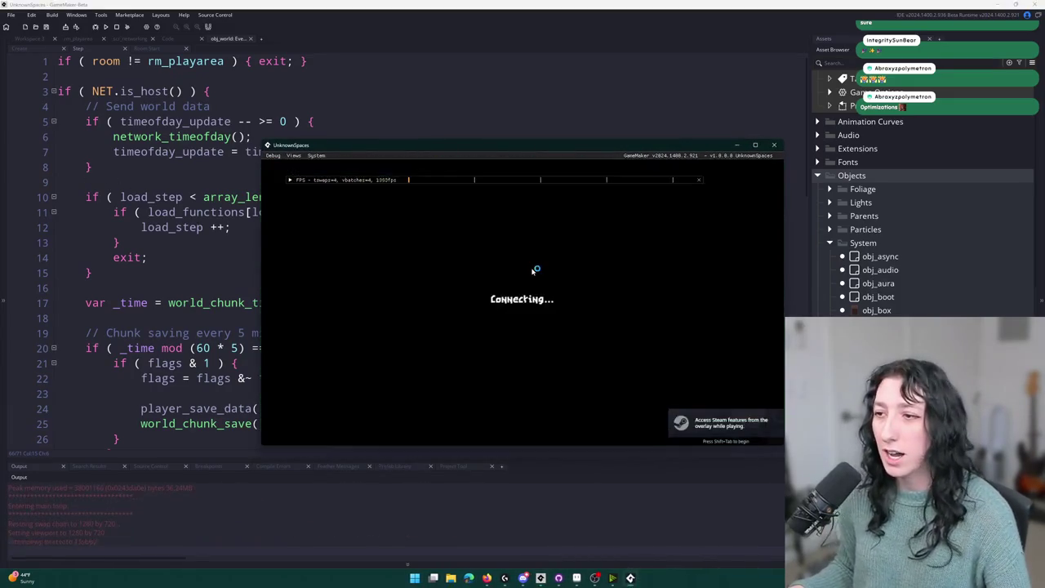
click(418, 381)
Return to the with global.Player_Instance line in the activation code.
scroll(357, 327, down, 12)
scroll(152, 231, down, 4)
scroll(152, 231, up, 1)
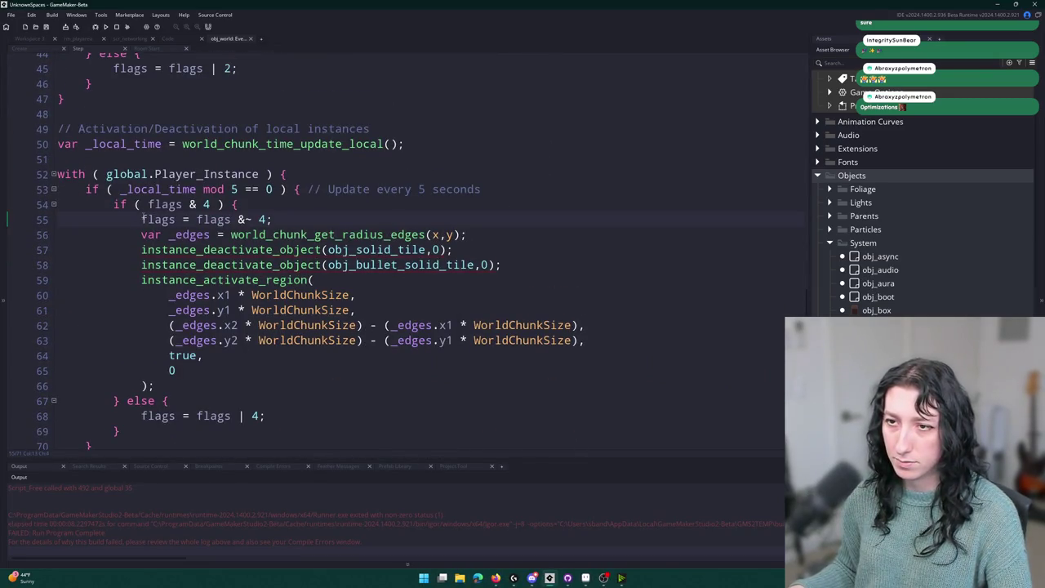
click(308, 176)
key(Home)
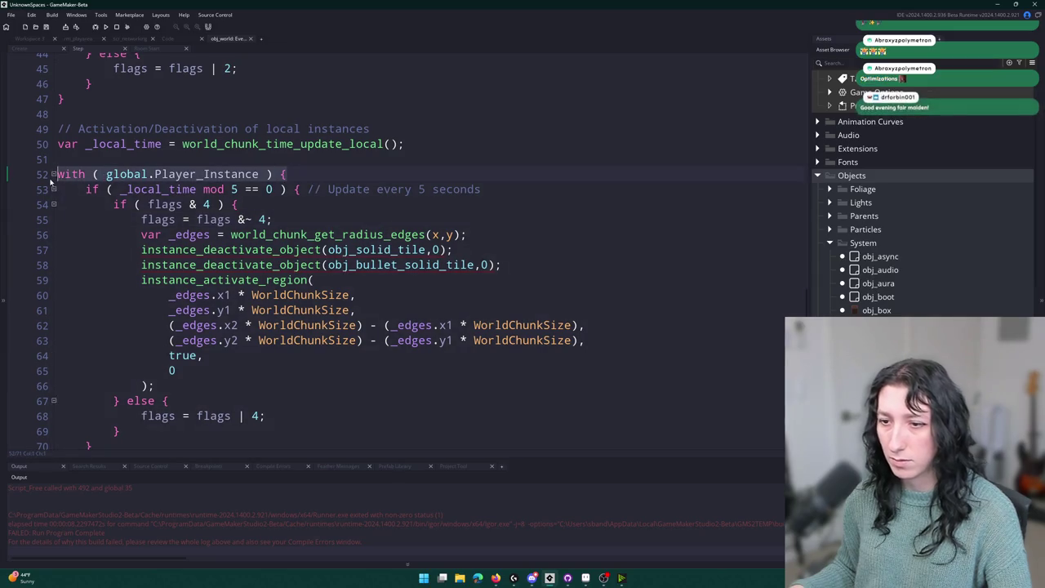
Remove the outer with global.Player_Instance line and its closing brace, then outdent the block.
key(ctrl+Right)
key(Home)
key(shift+End)
key(BackSpace)
key(BackSpace)
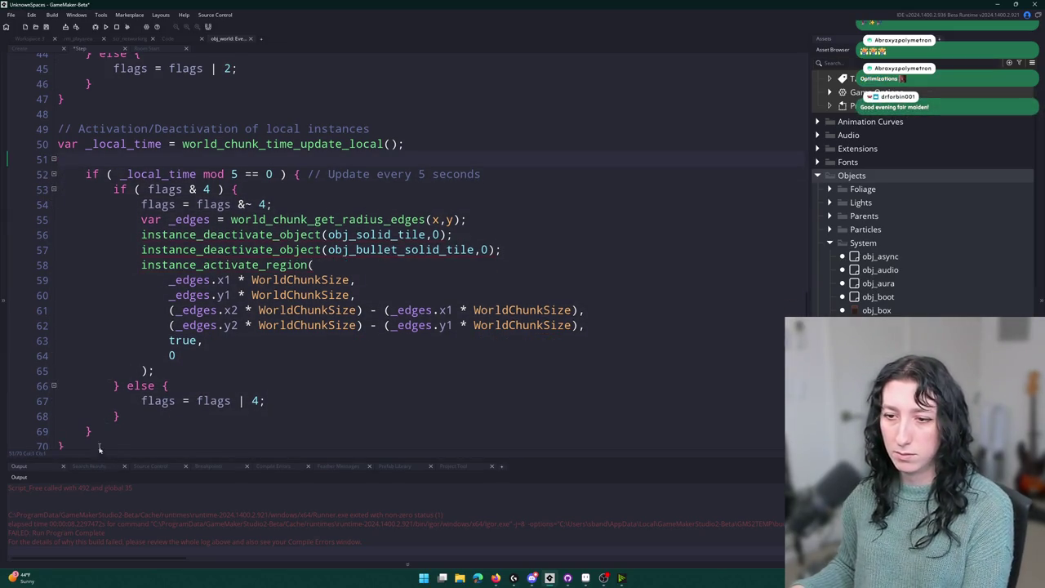
click(100, 448)
key(BackSpace)
key(BackSpace)
mouse_move(92, 432)
mouse_down()
mouse_move(134, 204)
mouse_move(86, 174)
mouse_up()
key(shift+Tab)
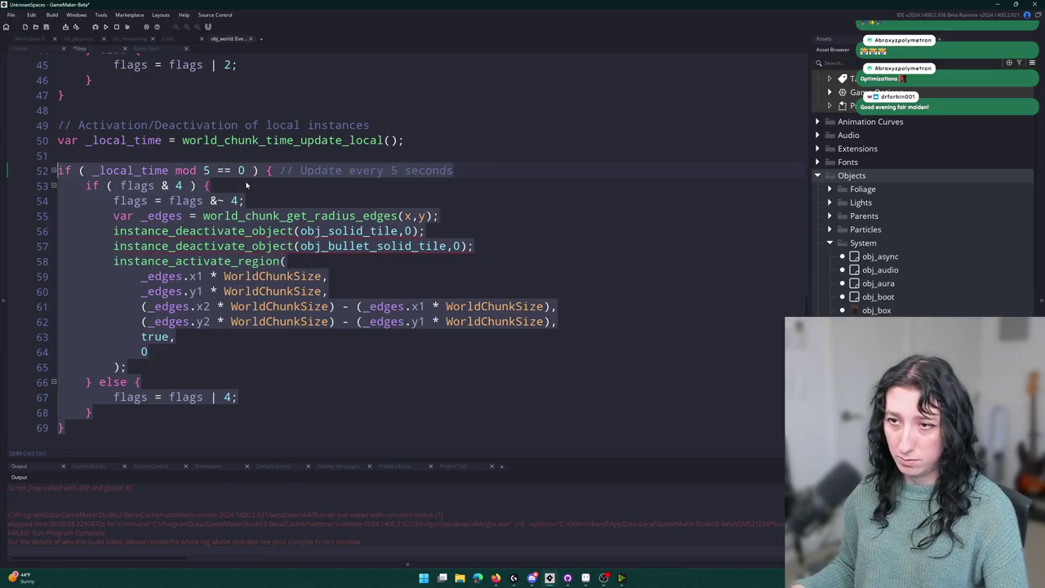
Wrap only the activation calls in with global.Player_Instance after flags &~ 4, then run.
click(247, 200)
key(Return)
text(with ( global.Player_Instance ) {)
click(153, 377)
key(Return)
text();})
drag(155, 382, 112, 231)
key(Tab)
click(237, 190)
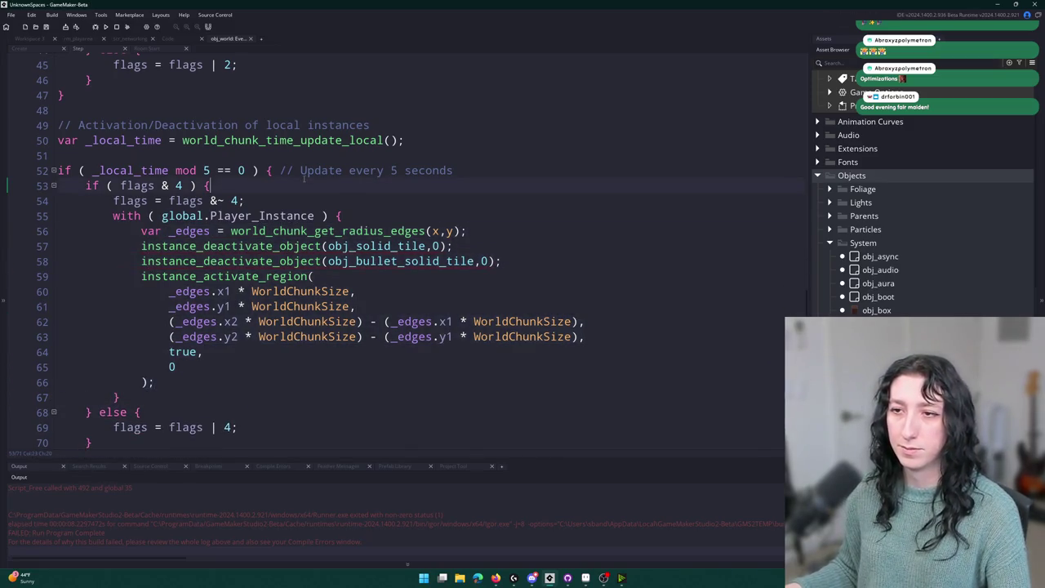
key(F5)
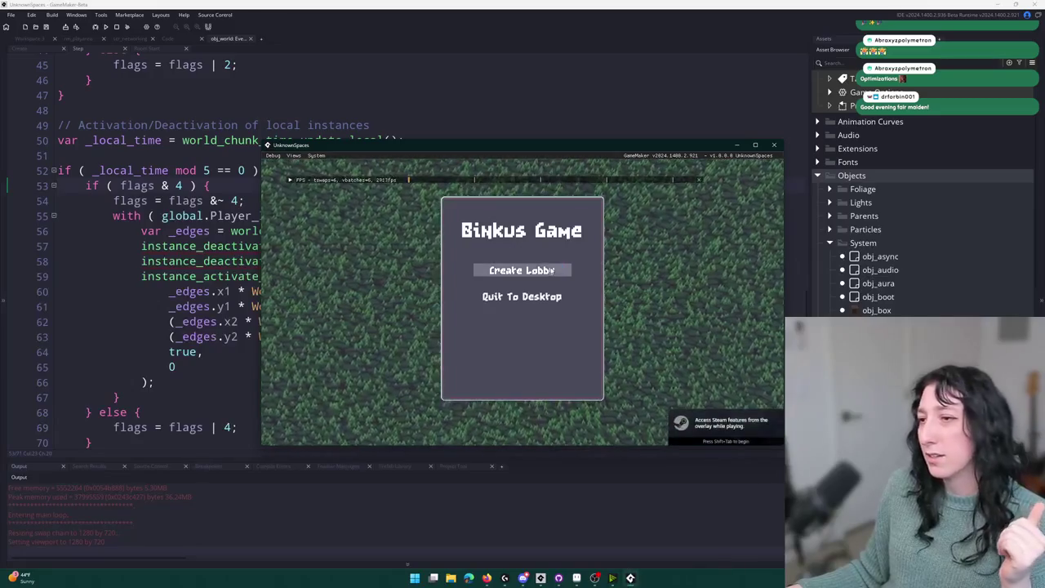
Create a lobby, maximize the game window, and walk the character from the lobby onto the dirt.
click(552, 270)
drag(626, 171, 616, 70)
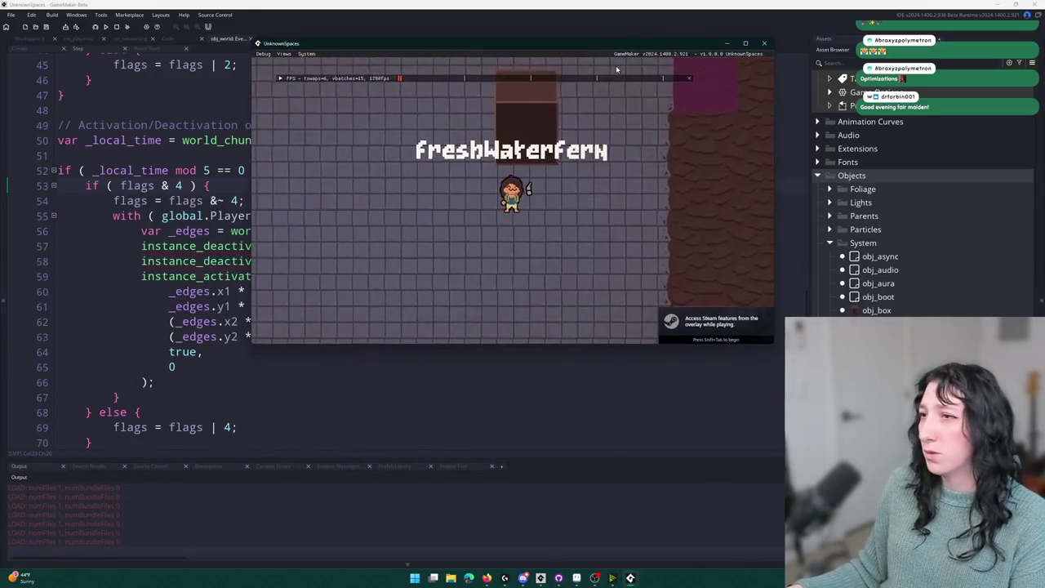
key(super+Up)
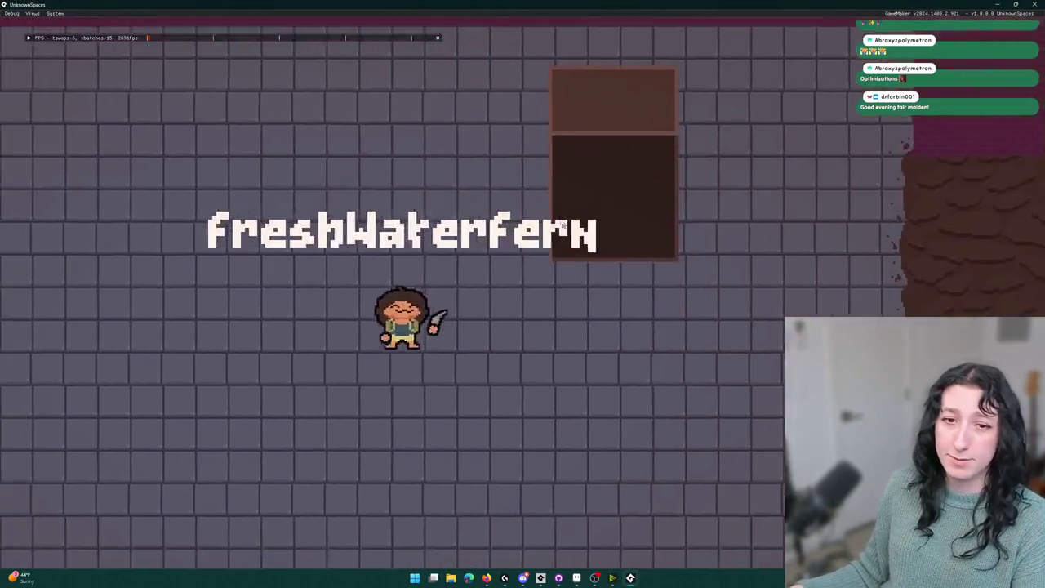
key(d)
key(w)
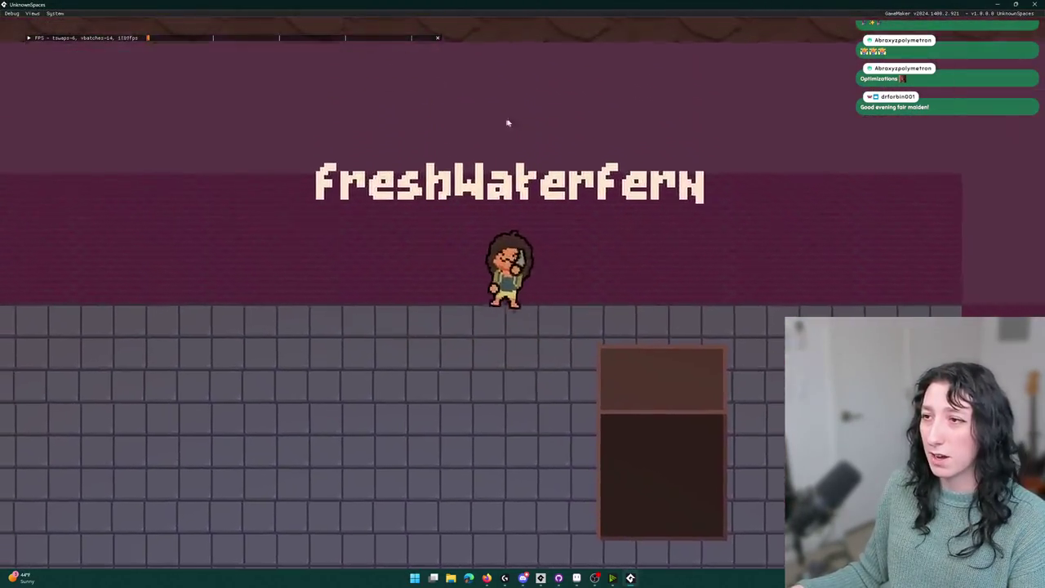
key(s)
key(d)
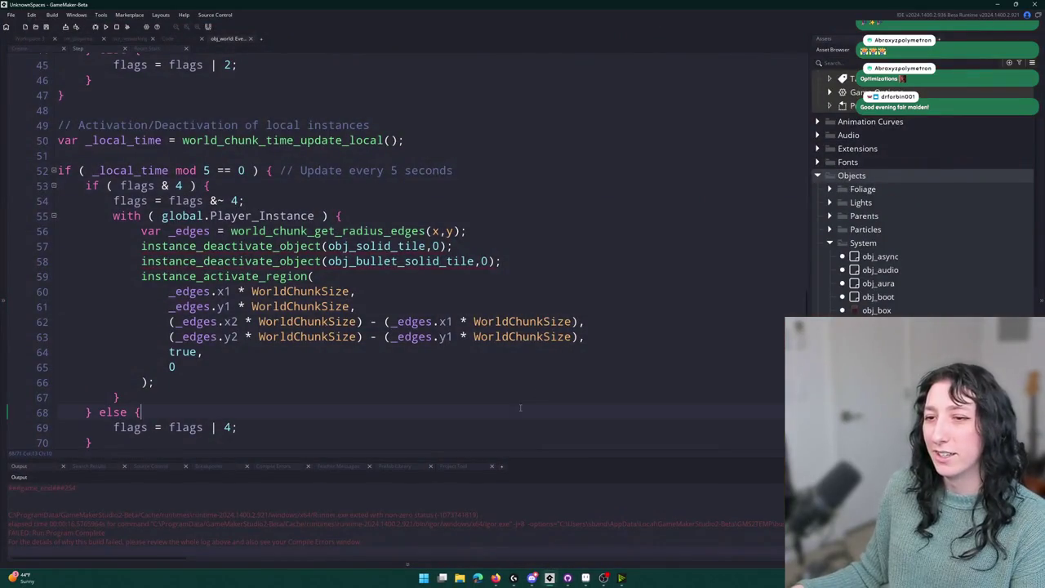
Add log(instance_number(obj_solid_tile)); after instance_activate_region and run the game.
key(Return)
key(Return)
text(lo)
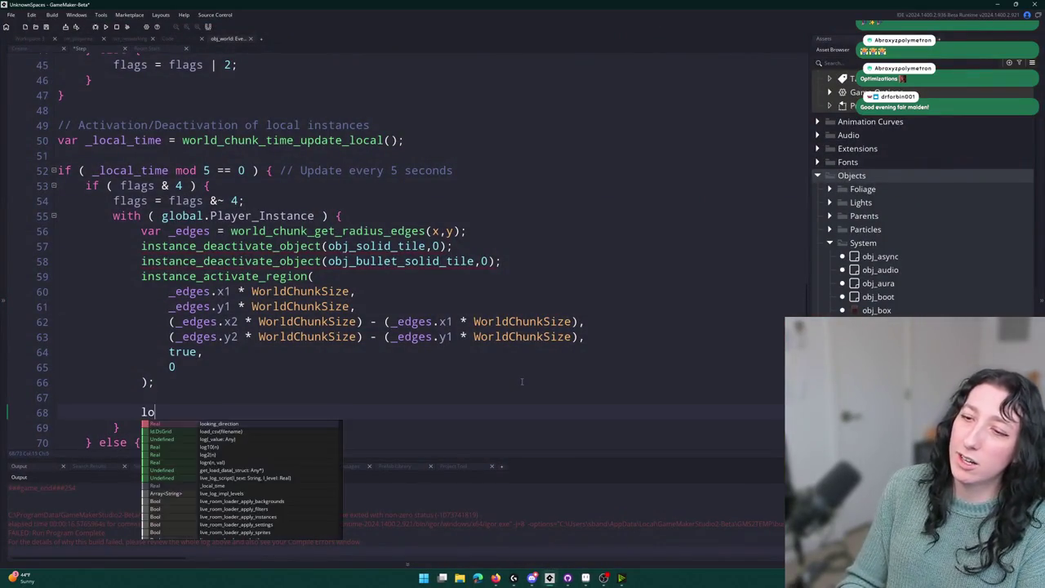
text(g(instaNum)
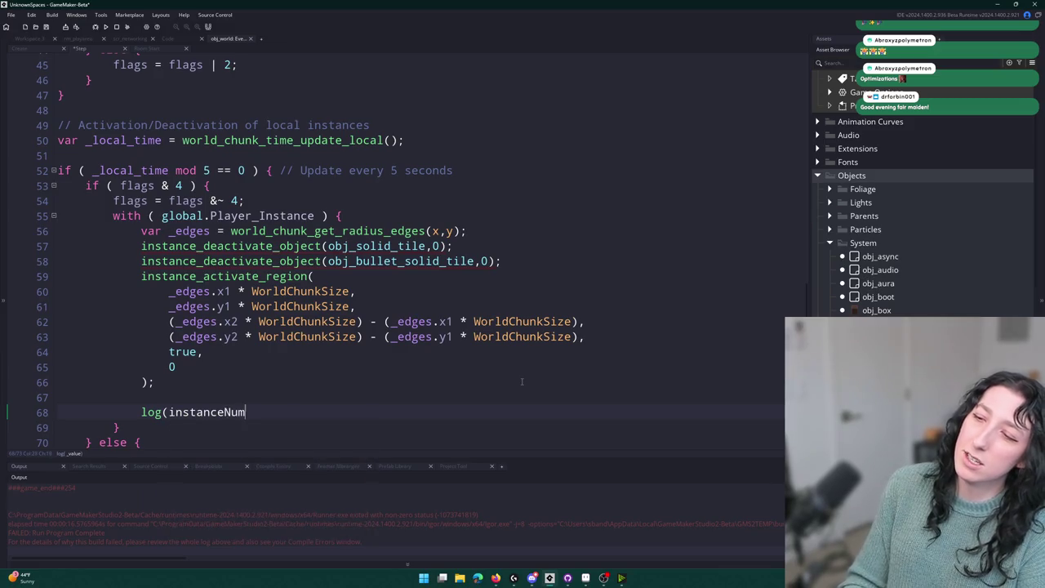
text(_number()
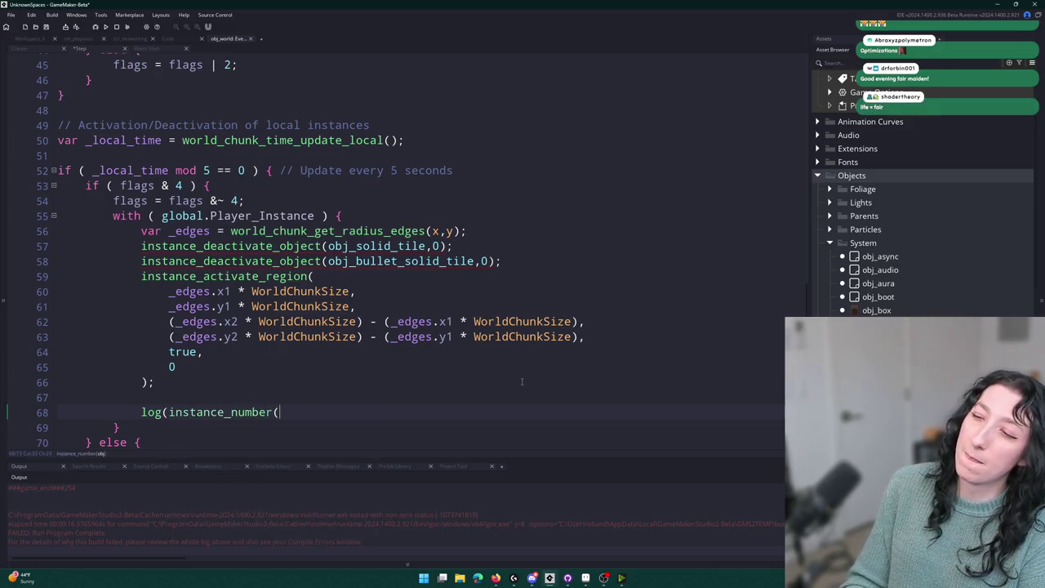
text(_solid_tile));)
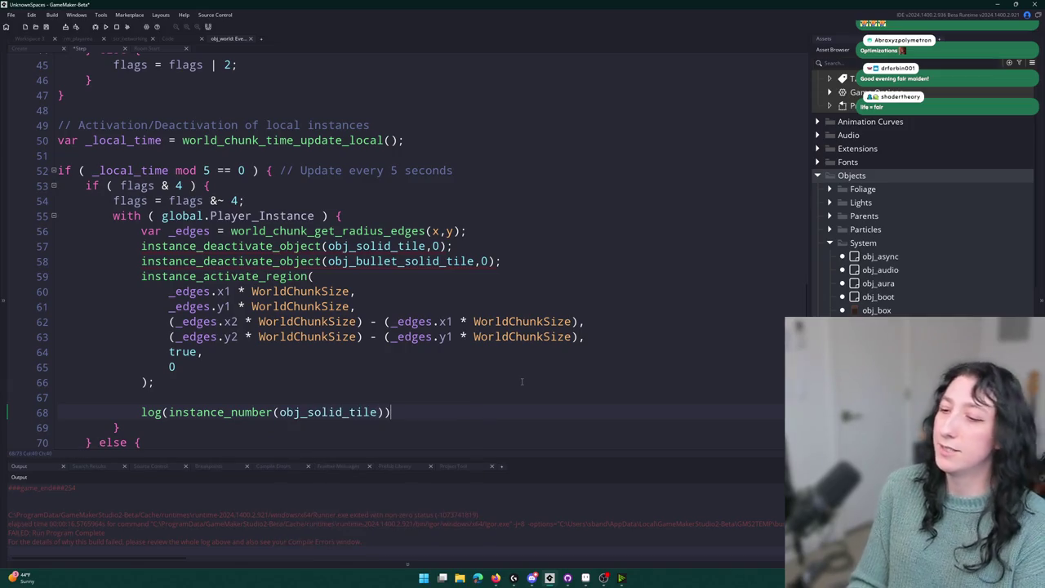
key(F5)
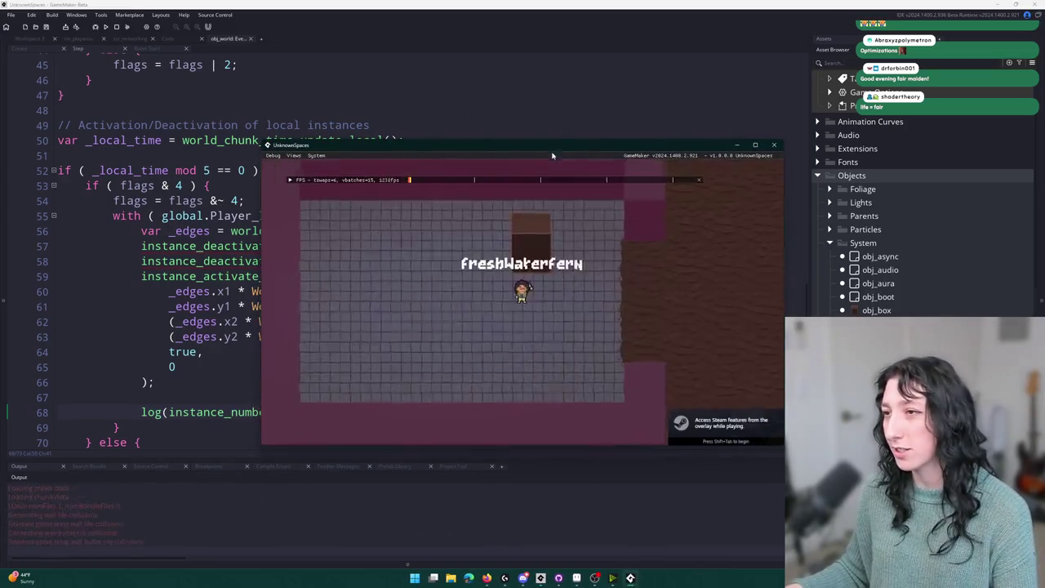
Walk the player left onto the tiles while the log reports about 47 solid tiles, then close the game.
key(a)
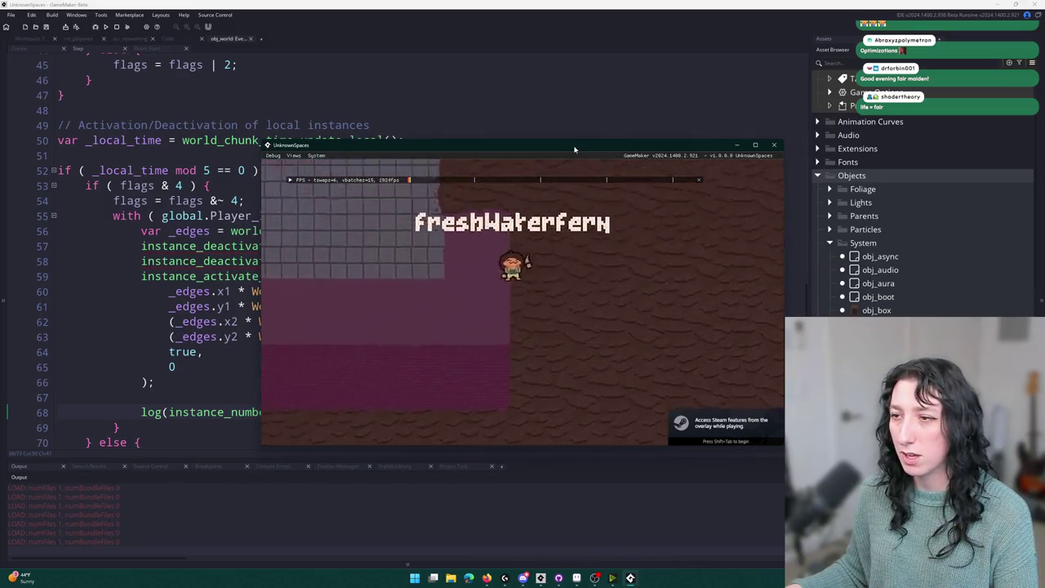
key(a)
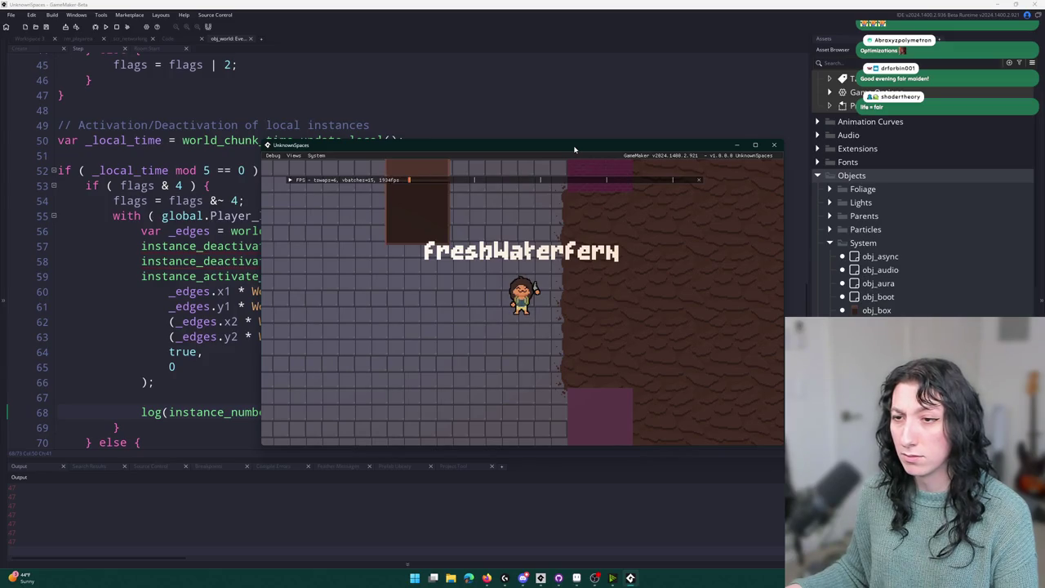
key(Escape)
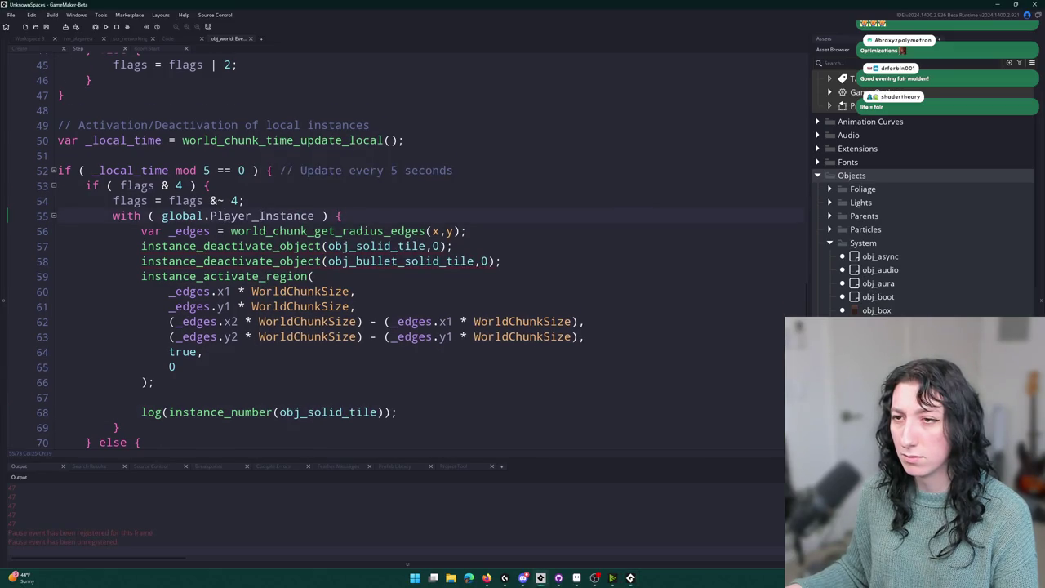
scroll(224, 214, down, 1)
Stop the running game and find the log line around line 67.
click(116, 27)
scroll(183, 502, up, 2)
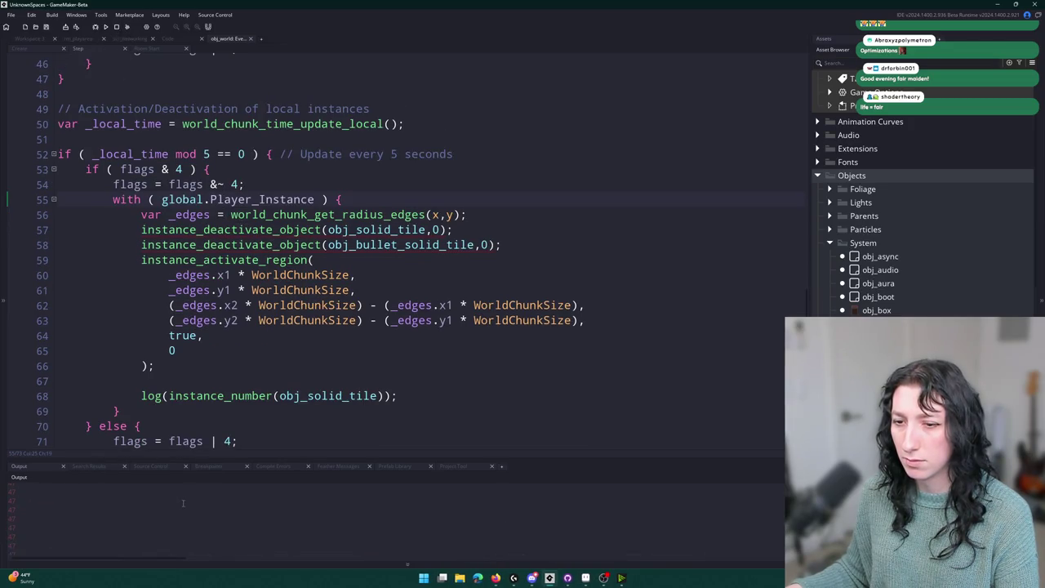
scroll(147, 513, up, 3)
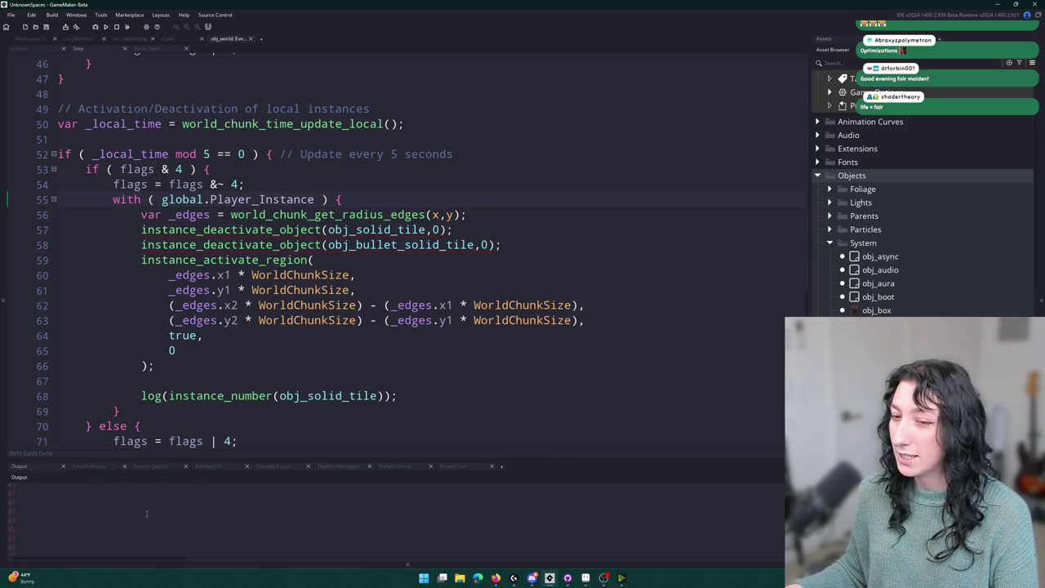
scroll(150, 513, down, 5)
scroll(153, 511, up, 1)
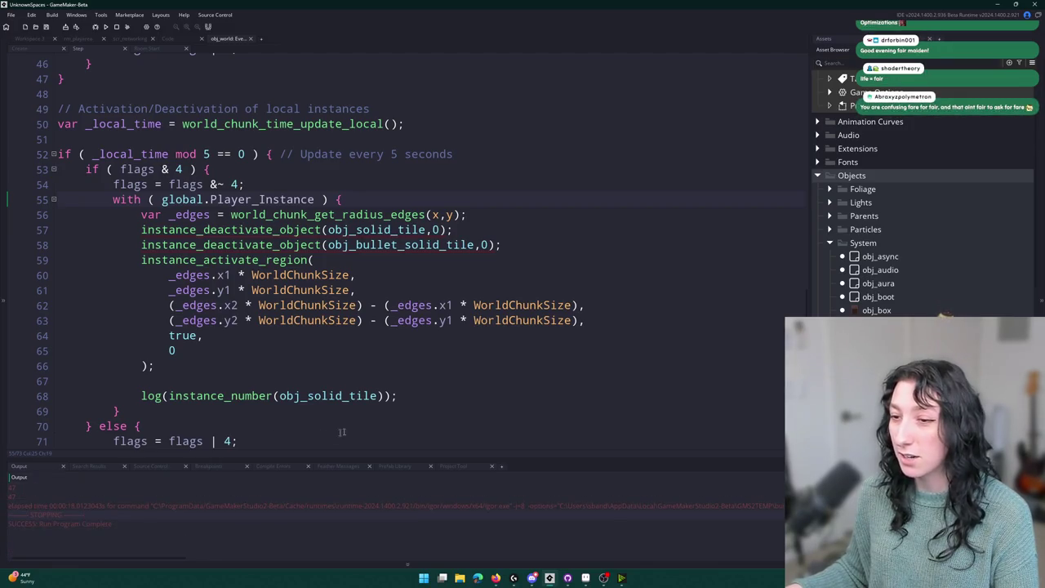
click(441, 381)
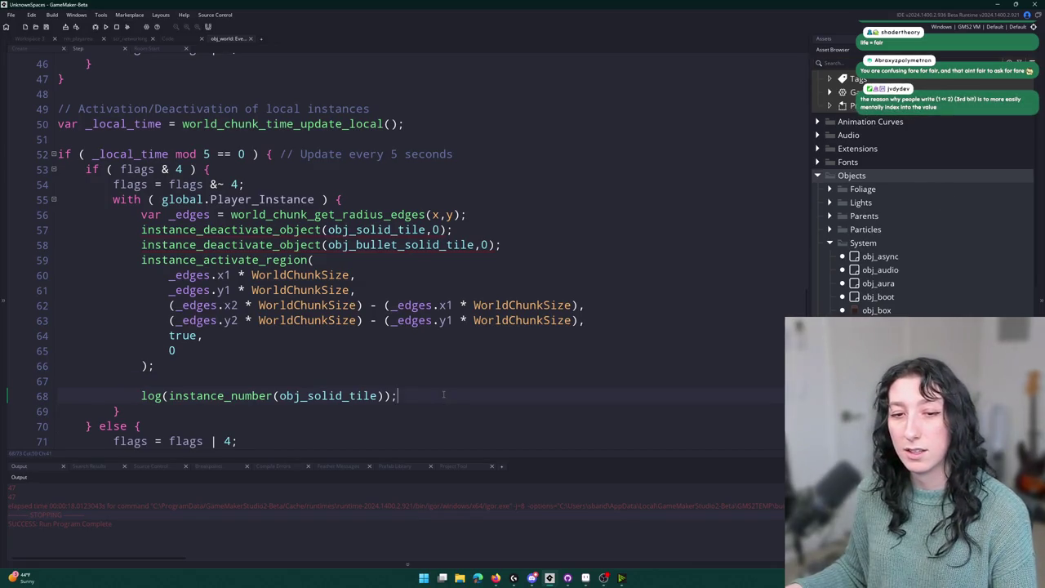
drag(445, 391, 467, 355)
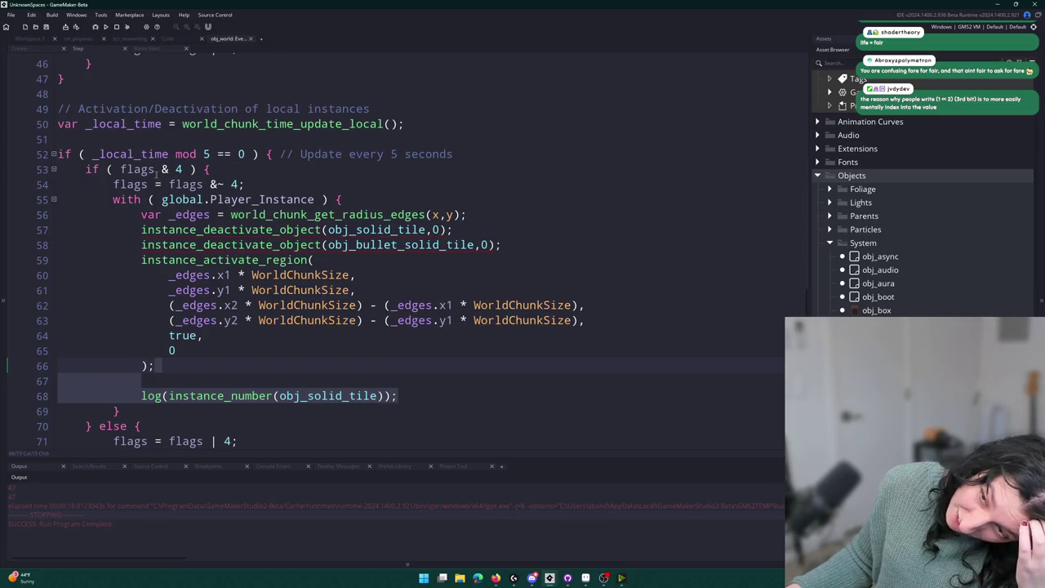
Move the flags | 4 else block below the closing brace, dedent it, and rerun.
scroll(153, 172, up, 3)
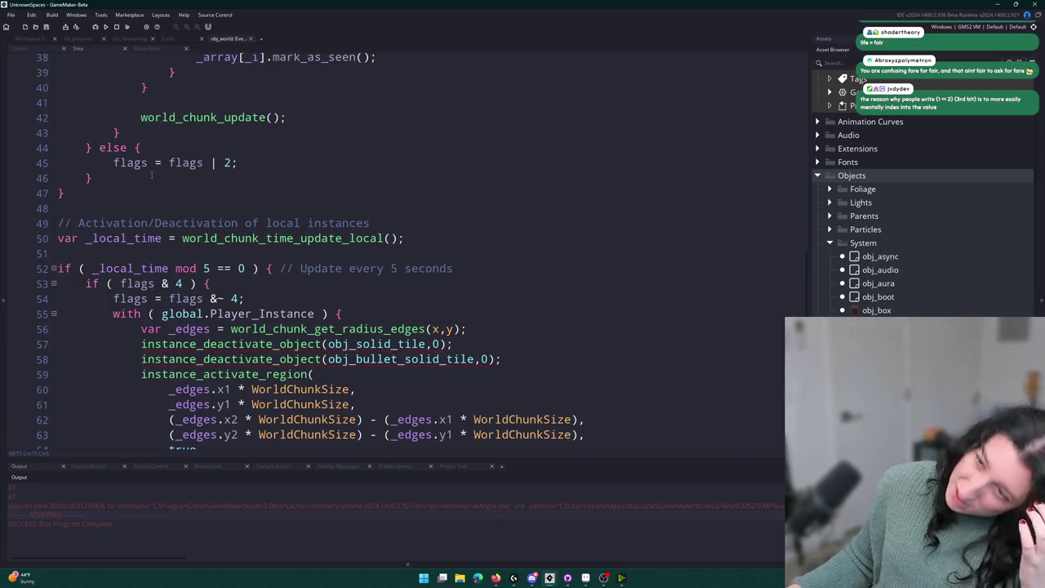
scroll(187, 327, down, 3)
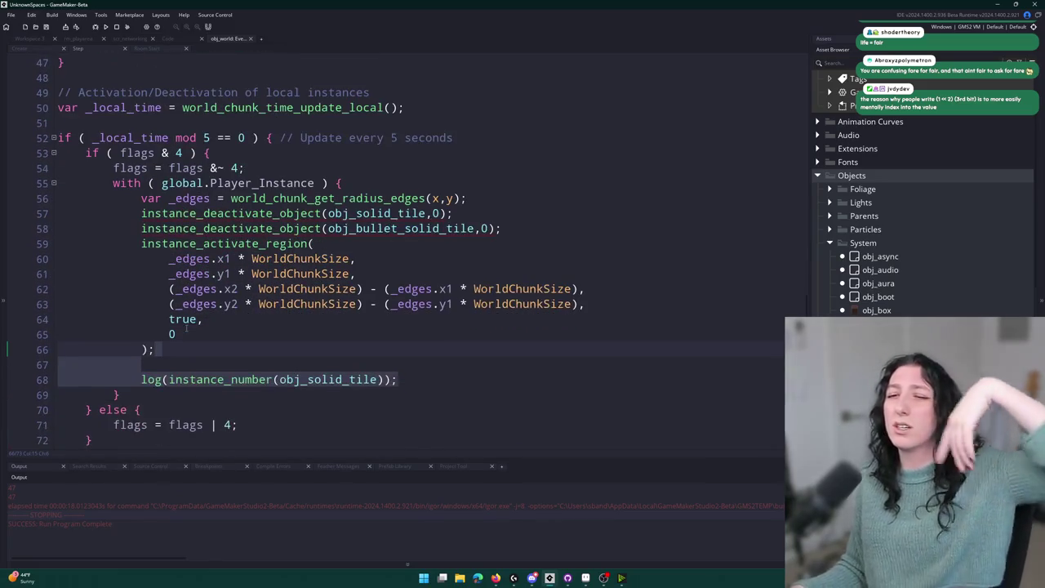
click(116, 394)
click(88, 409)
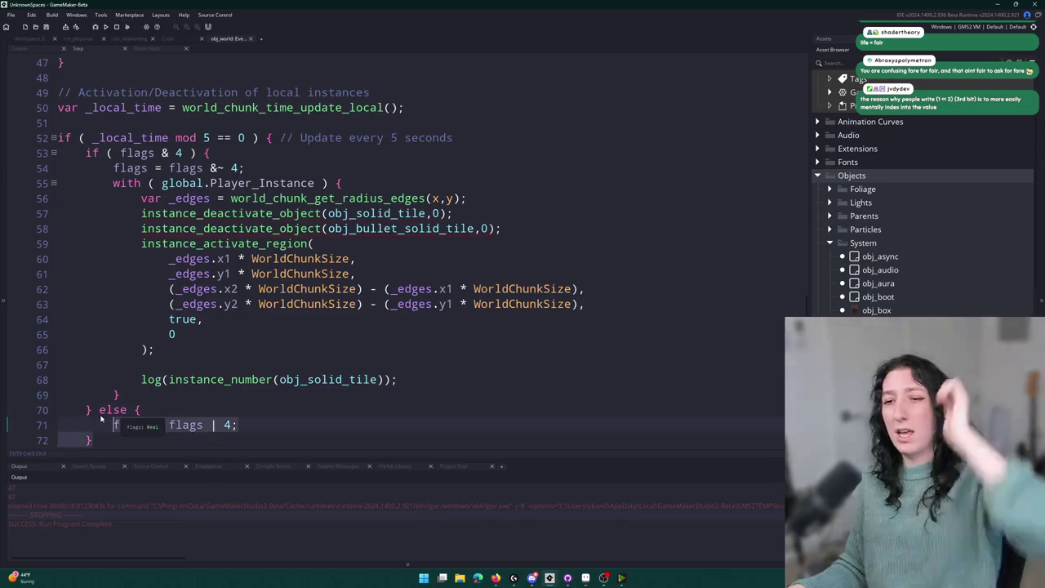
drag(86, 408, 83, 455)
key(alt+Down)
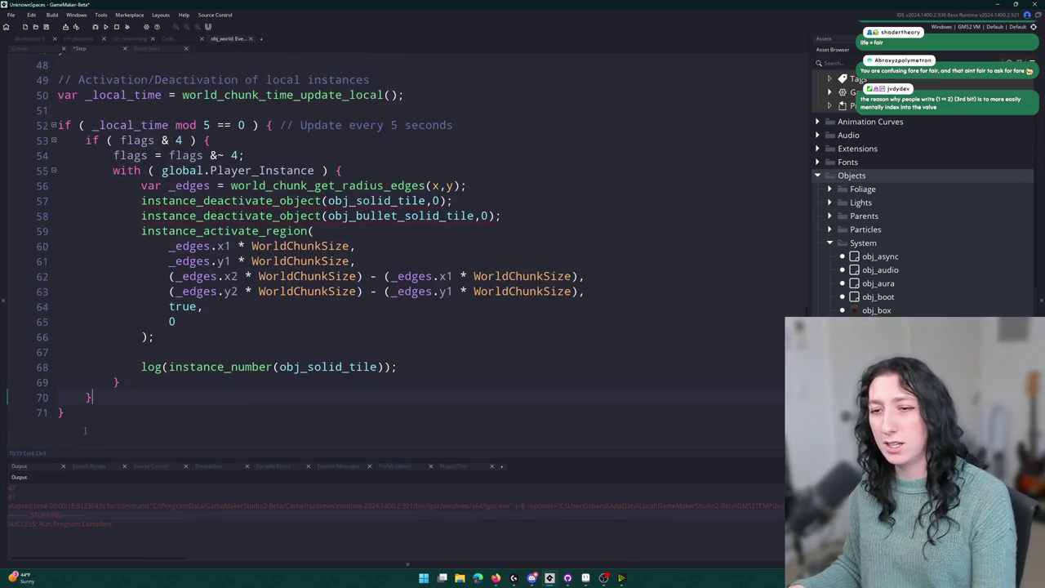
key(shift+Tab)
click(66, 416)
key(F5)
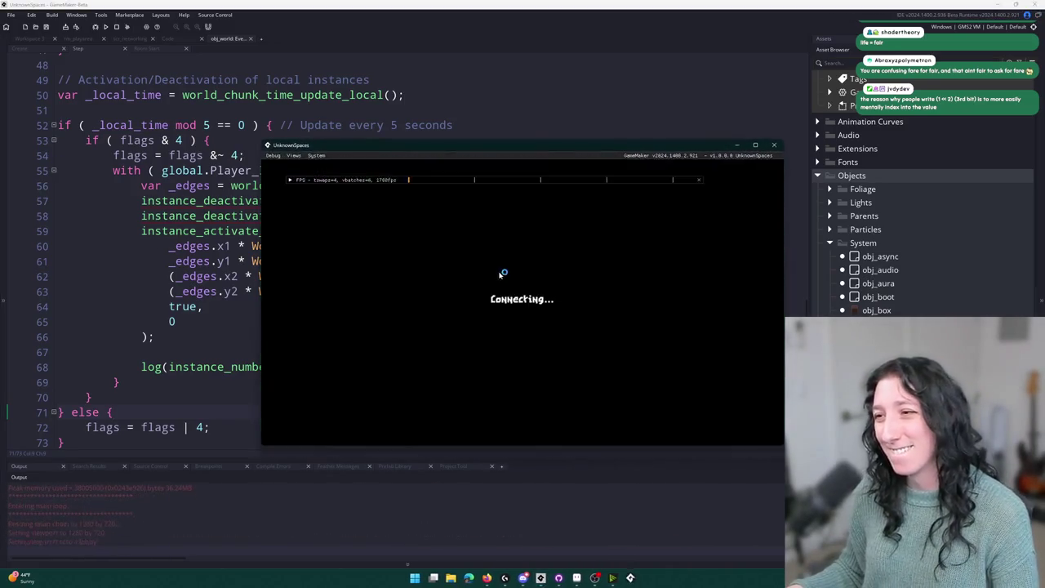
Walk the player across several chunks as the log shows 47, 0, 0, 26 and 47 solid tiles, then close the game.
key(d)
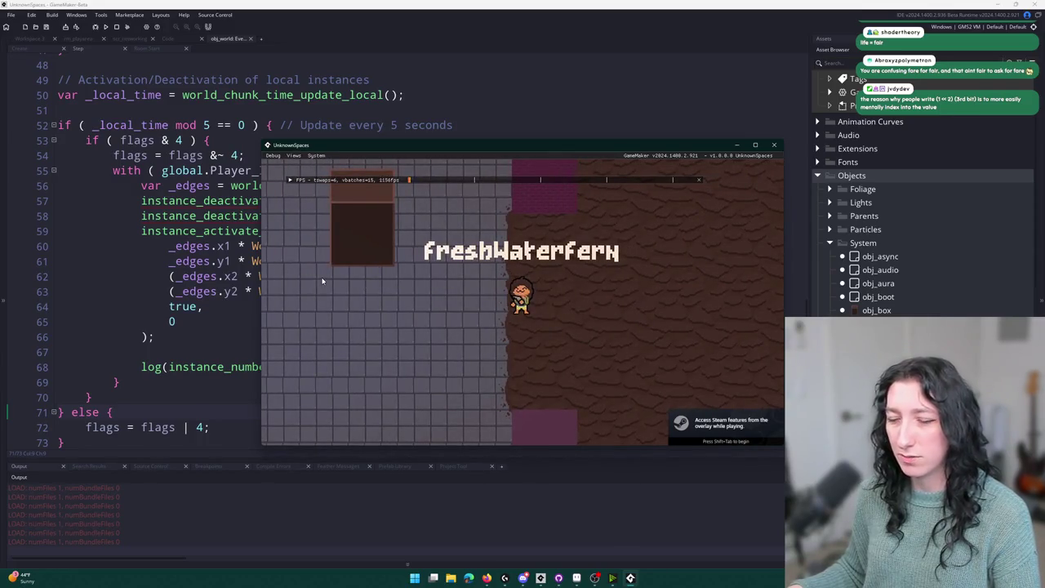
key(d)
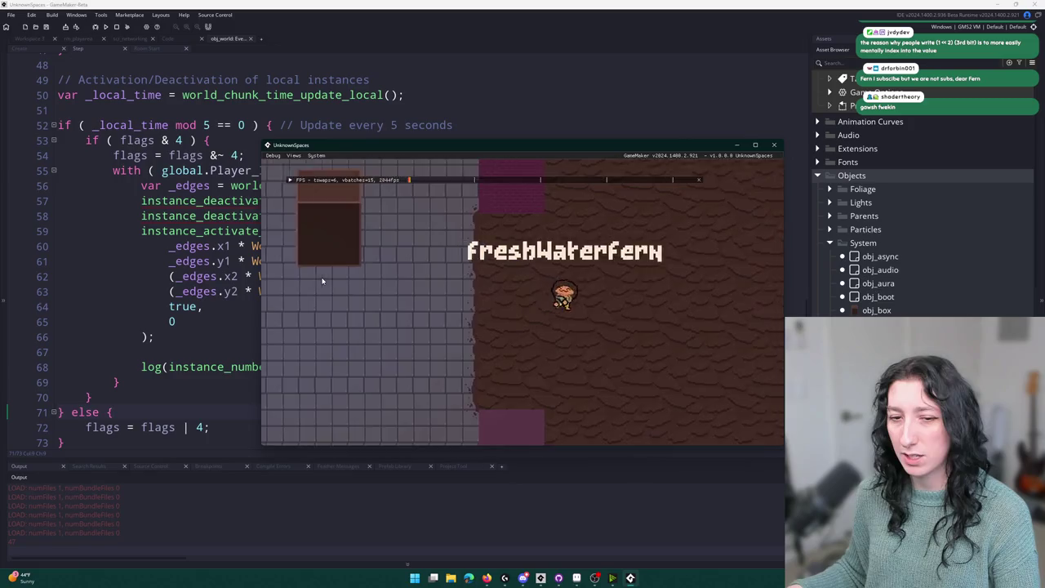
key(d)
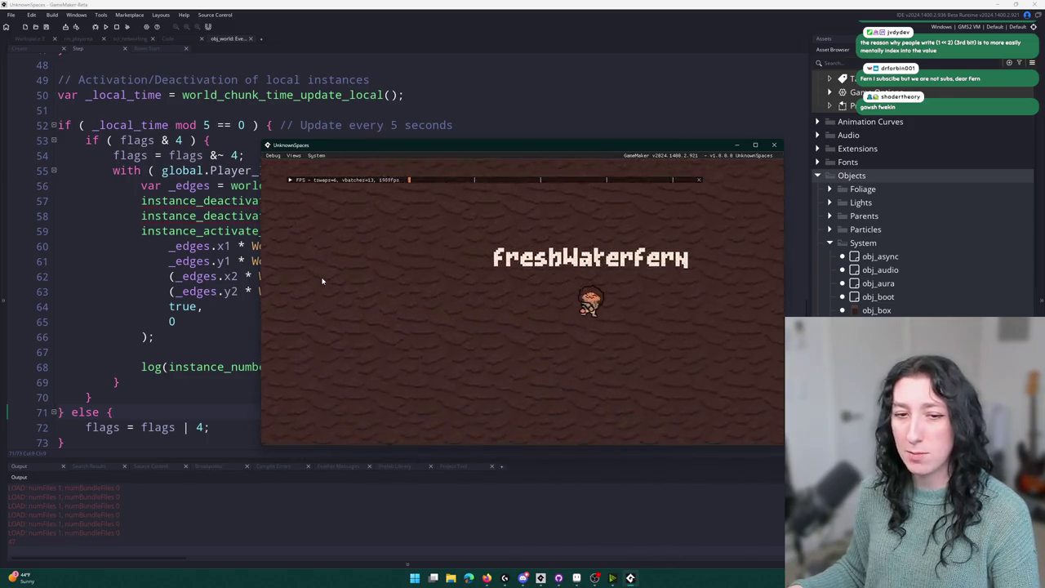
key(s)
key(a)
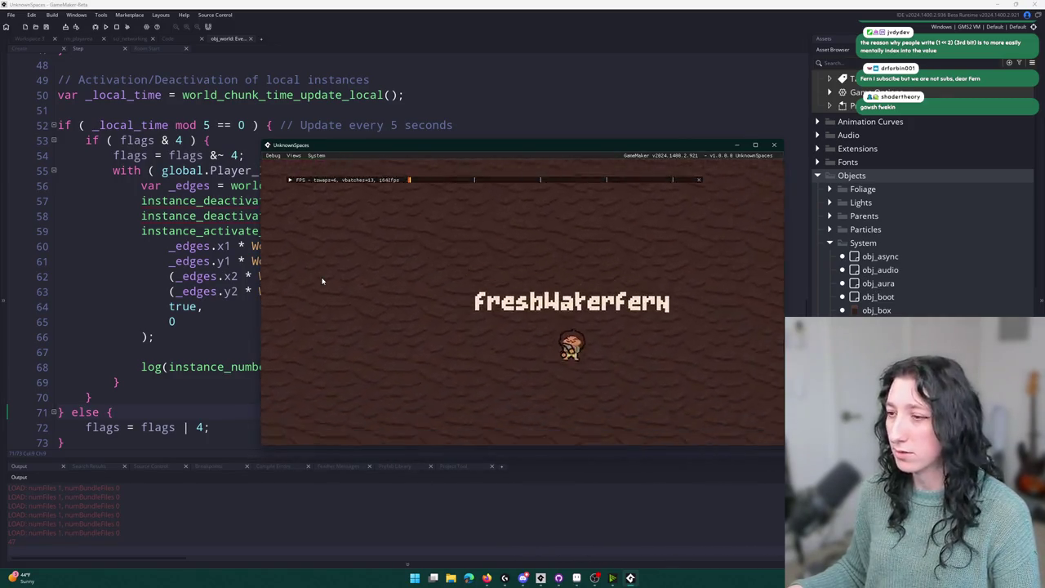
key(w)
key(a)
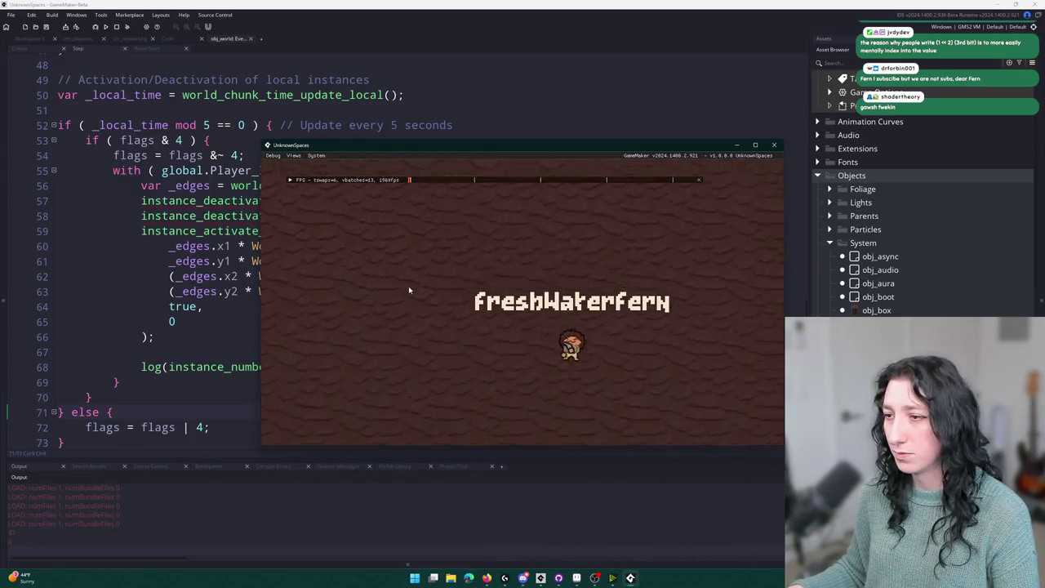
key(d)
key(a)
key(w)
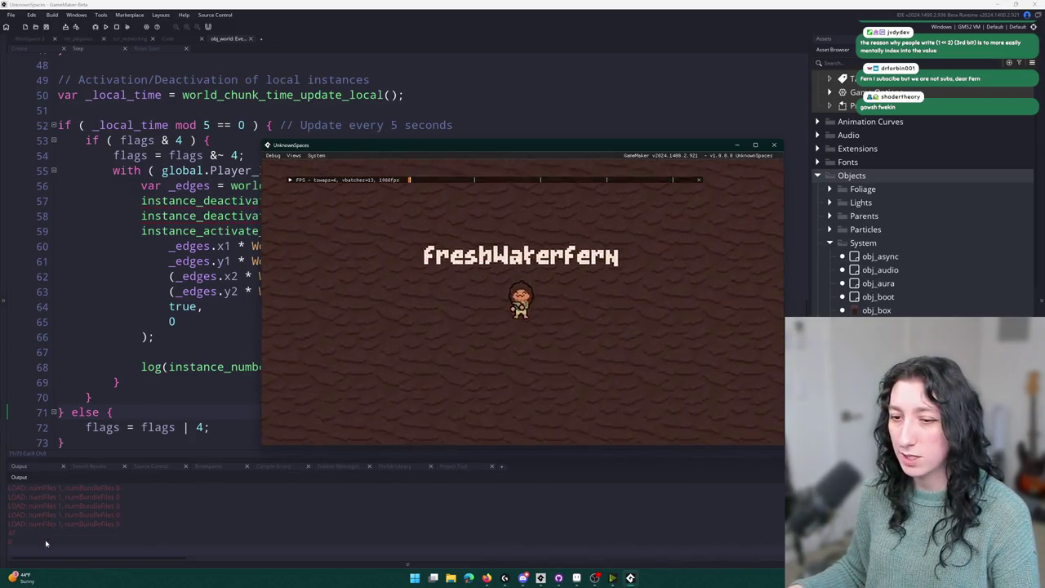
key(a)
key(w)
key(s)
key(d)
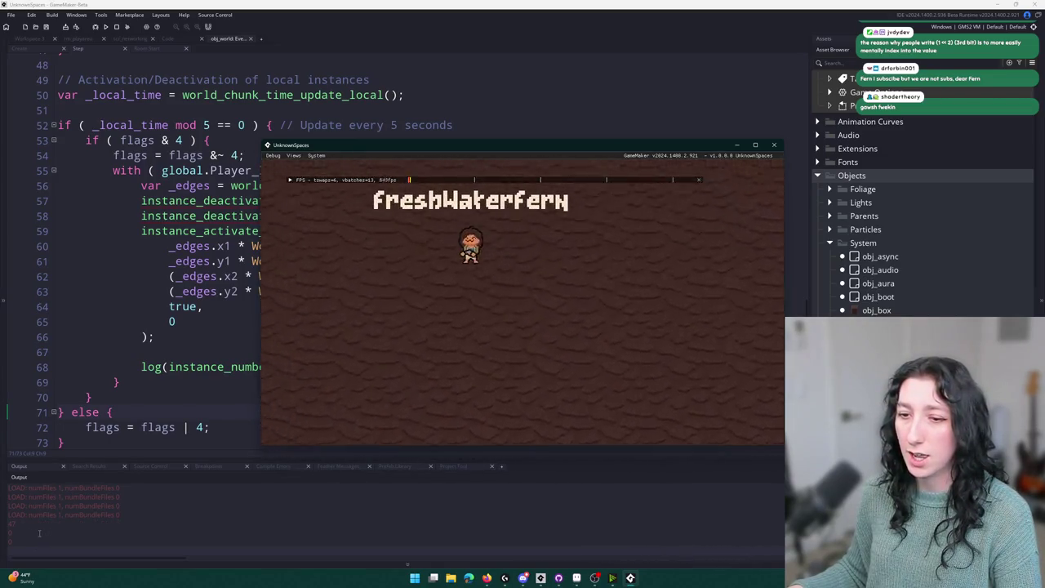
key(d)
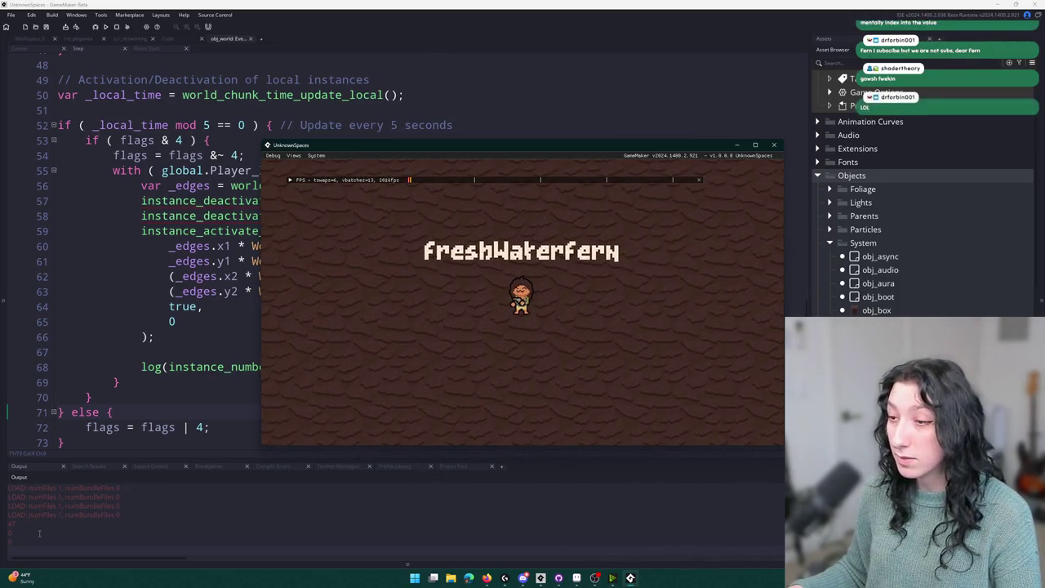
key(a)
key(a)
key(w)
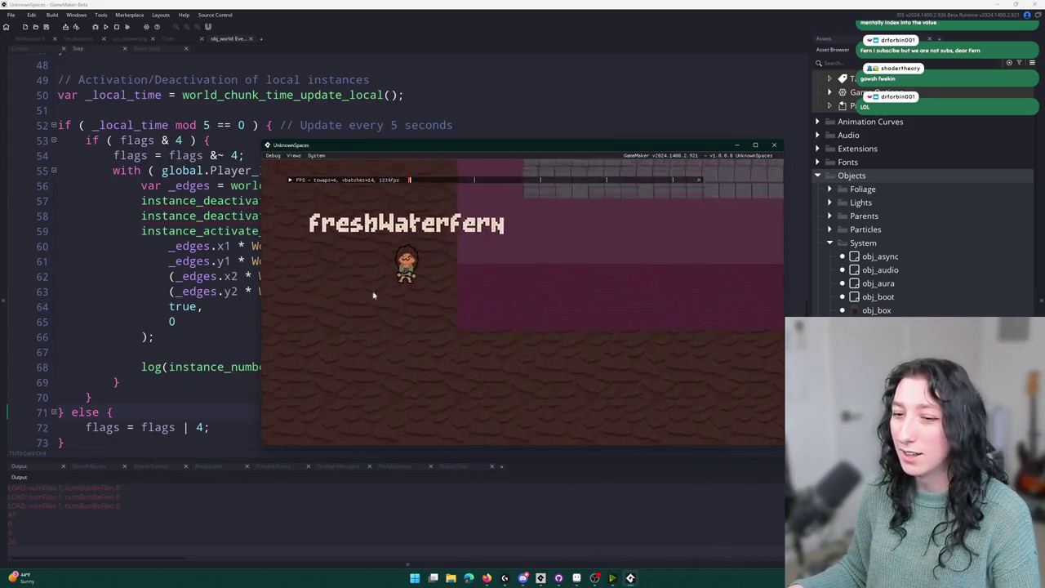
key(w)
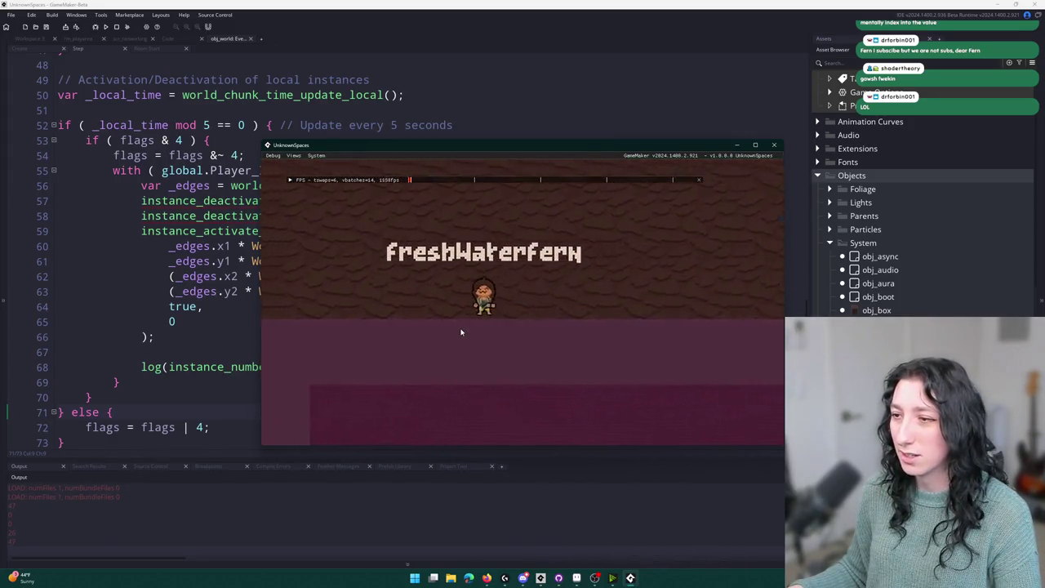
key(a)
key(s)
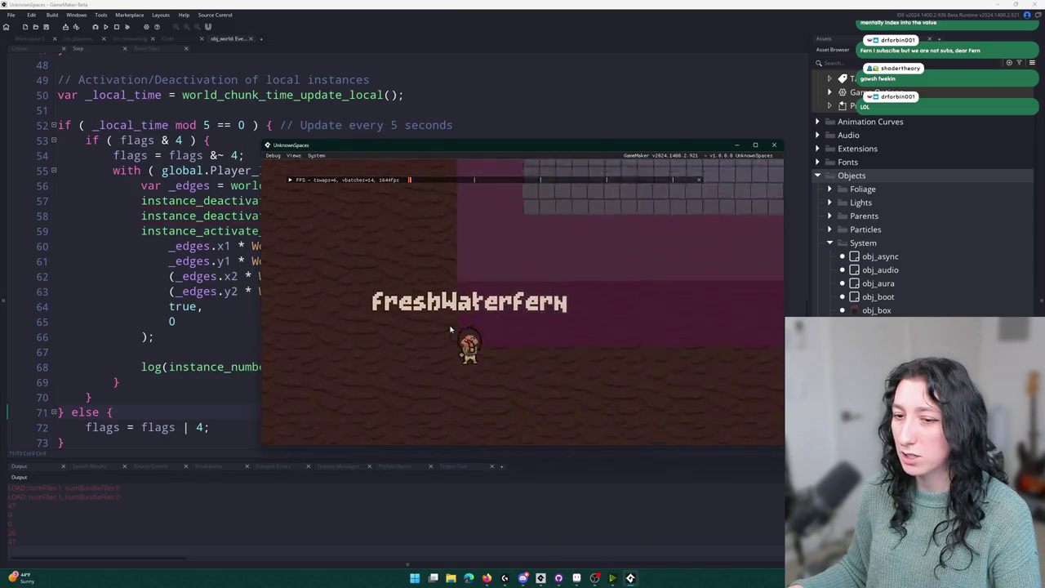
key(w)
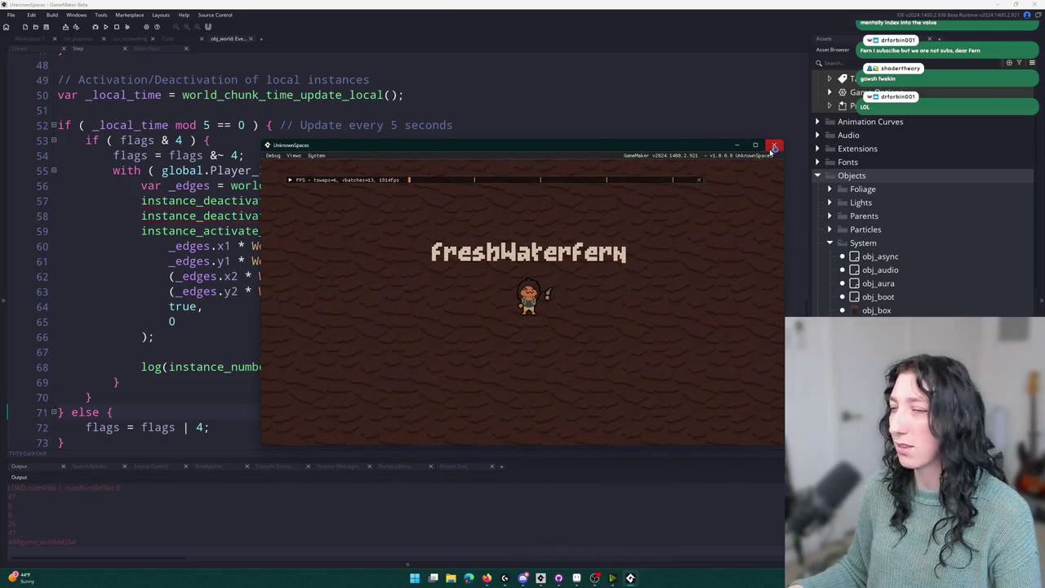
click(772, 149)
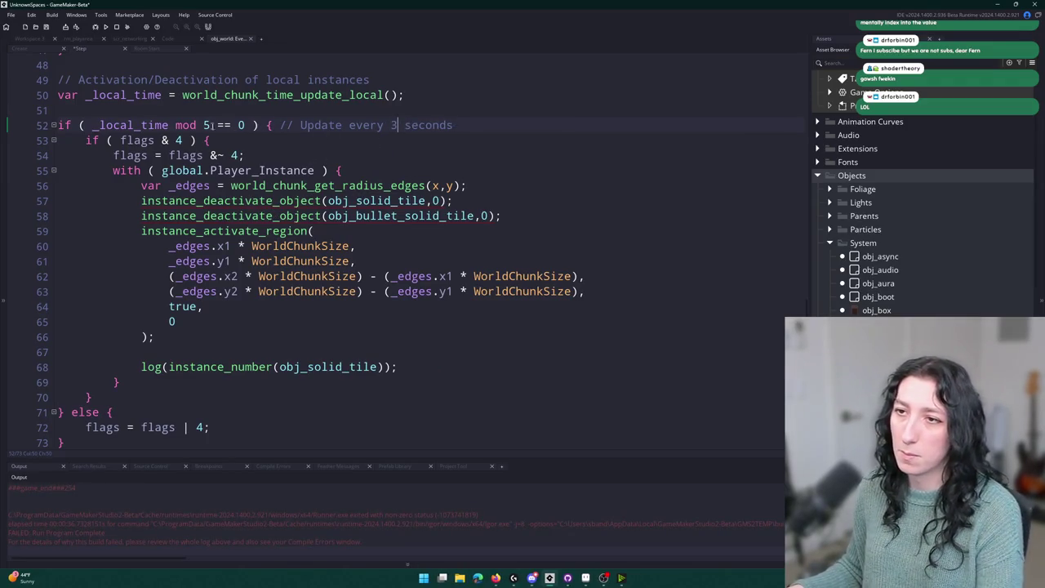
text(3)
Change line 52 to 'mod 3' (update every 3 seconds) and delete the leftover Create-event lines 15–17.
click(468, 125)
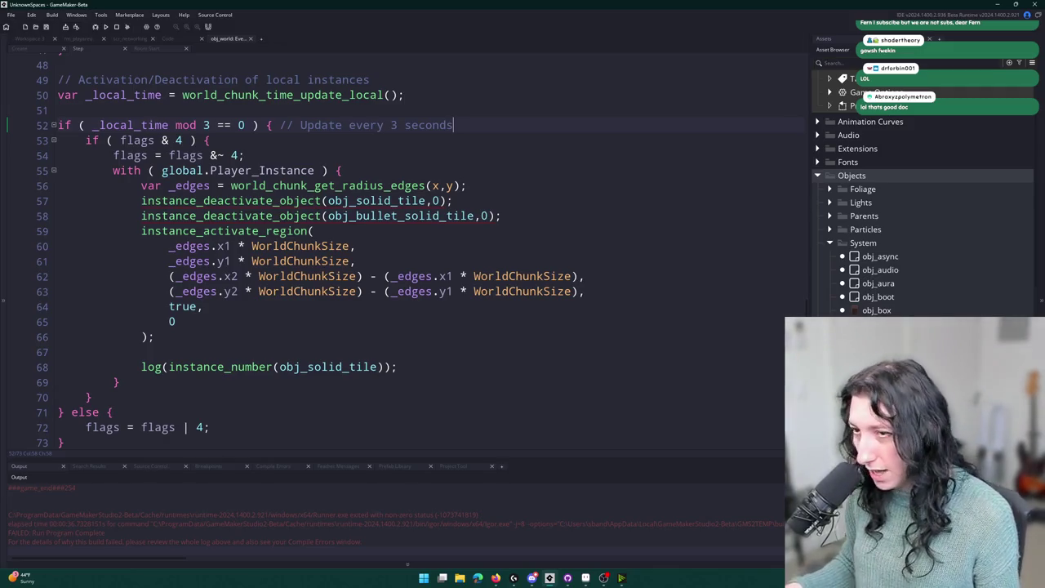
click(32, 48)
scroll(379, 213, down, 3)
scroll(379, 213, up, 2)
drag(390, 218, 410, 175)
key(BackSpace)
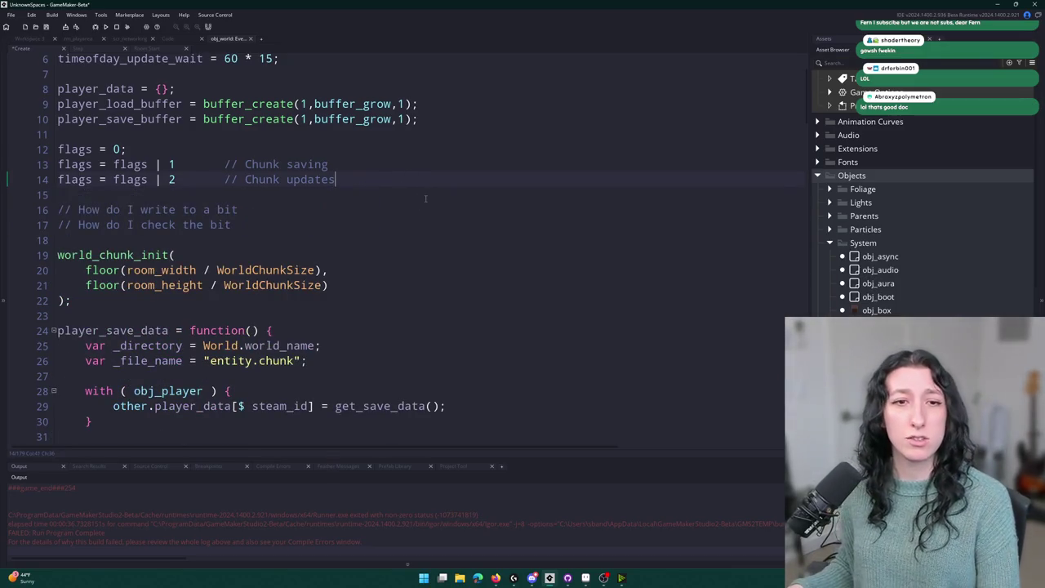
click(78, 47)
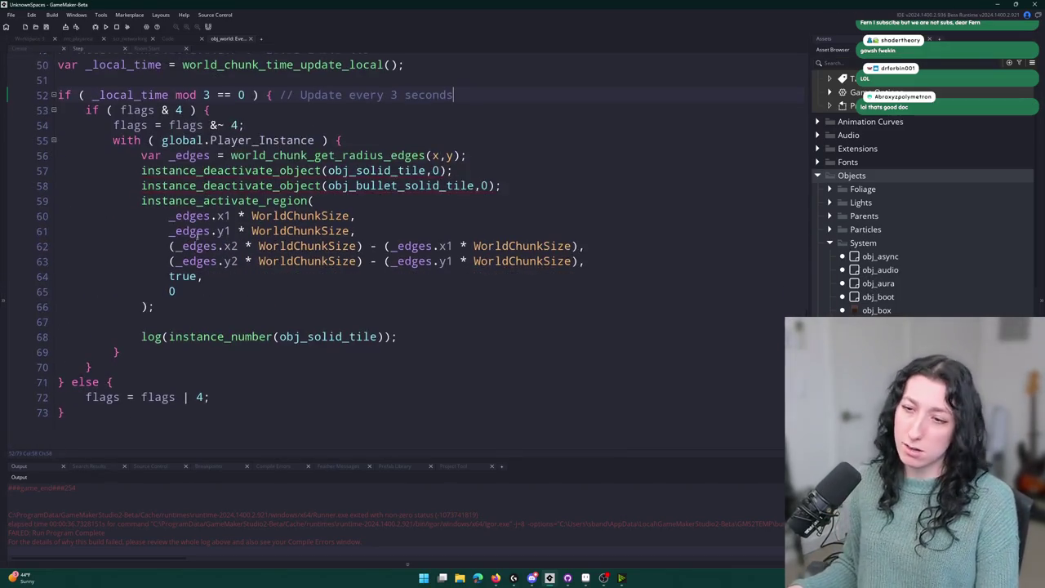
Delete the trailing else block and the 'flags & 4' if check with its closing brace.
drag(88, 411, 66, 382)
key(BackSpace)
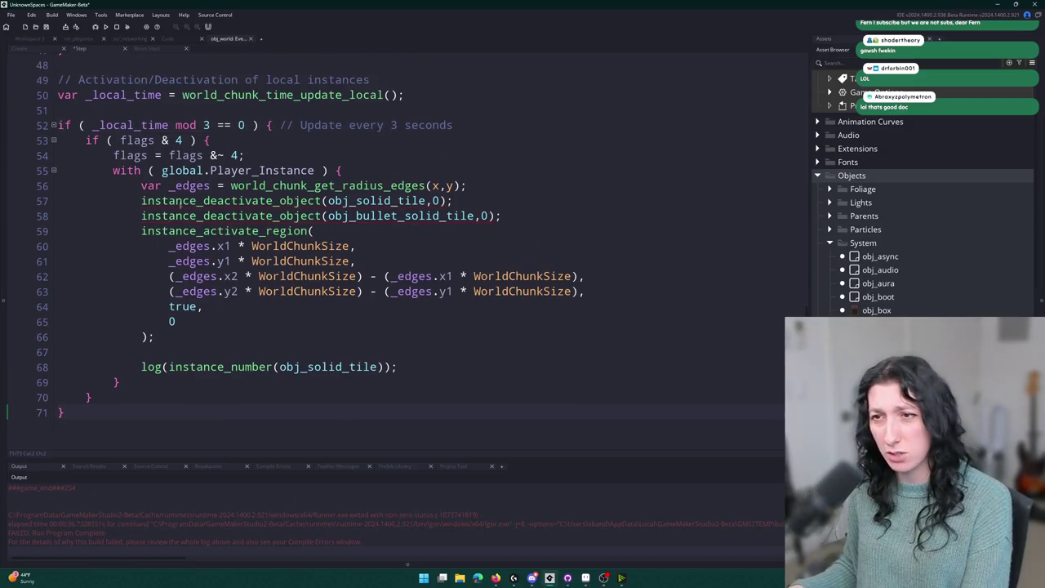
drag(253, 150, 57, 147)
click(54, 140)
click(54, 397)
scroll(245, 286, down, 5)
drag(244, 200, 42, 174)
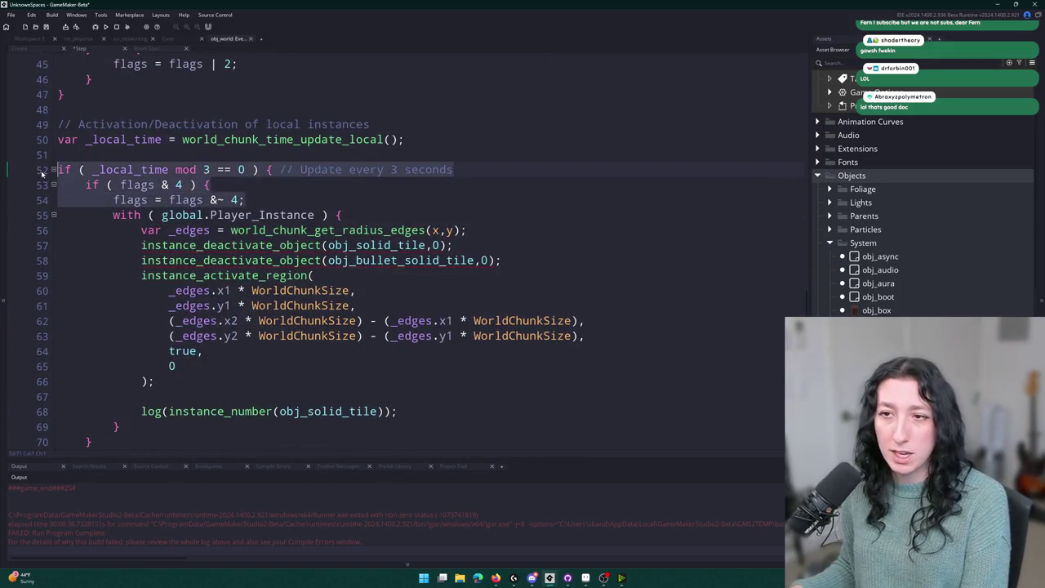
key(BackSpace)
click(88, 410)
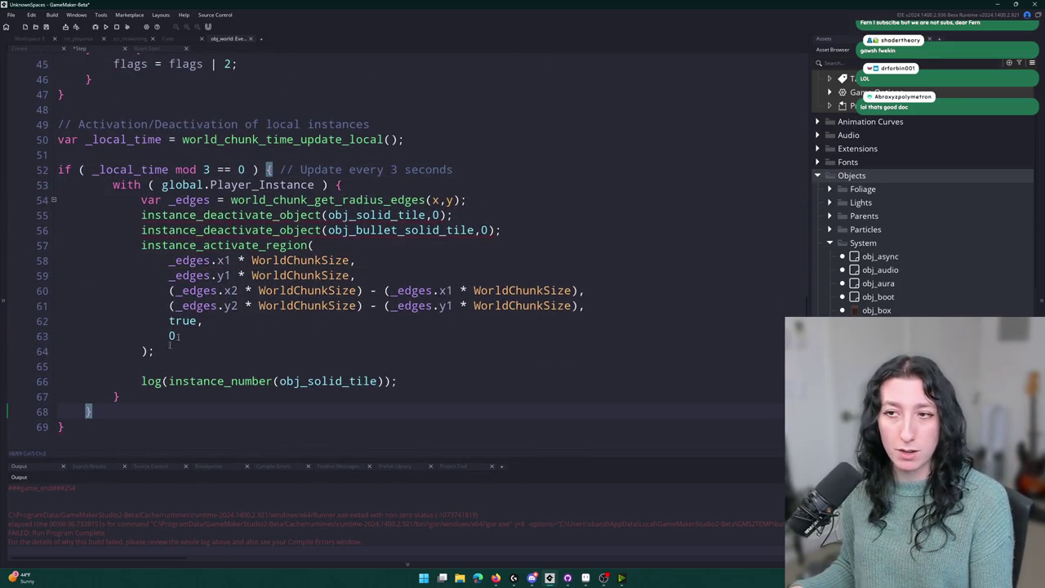
key(BackSpace)
key(BackSpace)
key(BackSpace)
Remove the 'mod 3' timer if and its brace, and unindent the with block to top level.
mouse_move(120, 397)
mouse_down()
mouse_move(96, 183)
mouse_move(120, 398)
mouse_move(112, 185)
mouse_up()
key(shift+Tab)
click(200, 185)
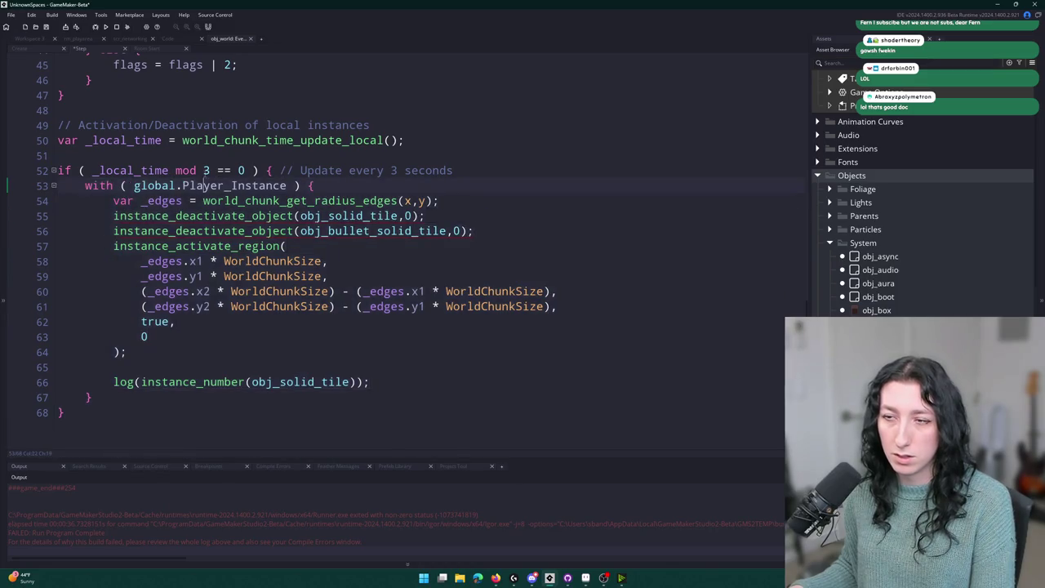
drag(509, 170, 58, 169)
key(BackSpace)
key(BackSpace)
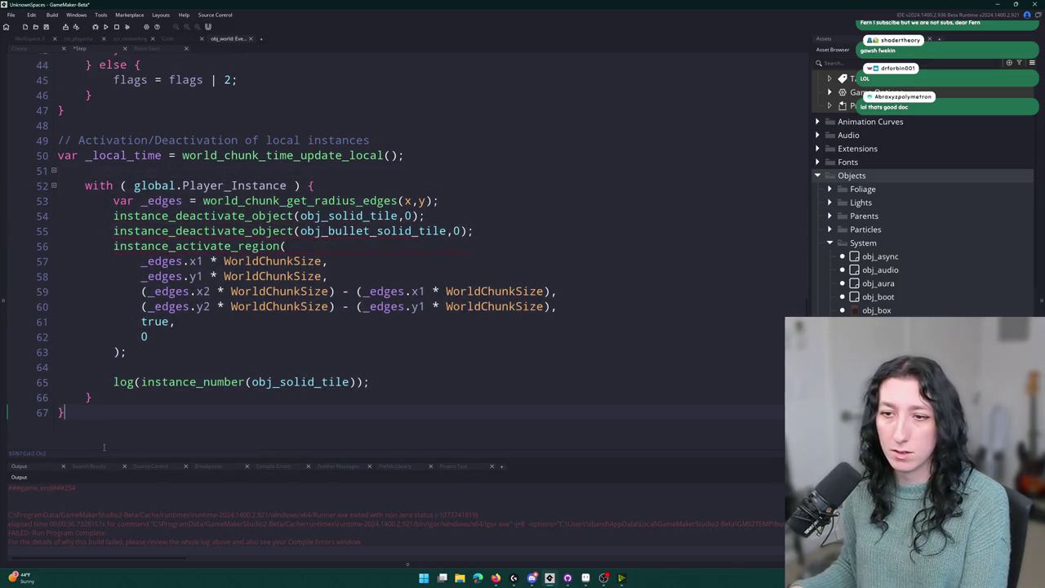
click(119, 427)
key(BackSpace)
key(BackSpace)
drag(119, 411, 75, 200)
key(shift+Tab)
click(76, 188)
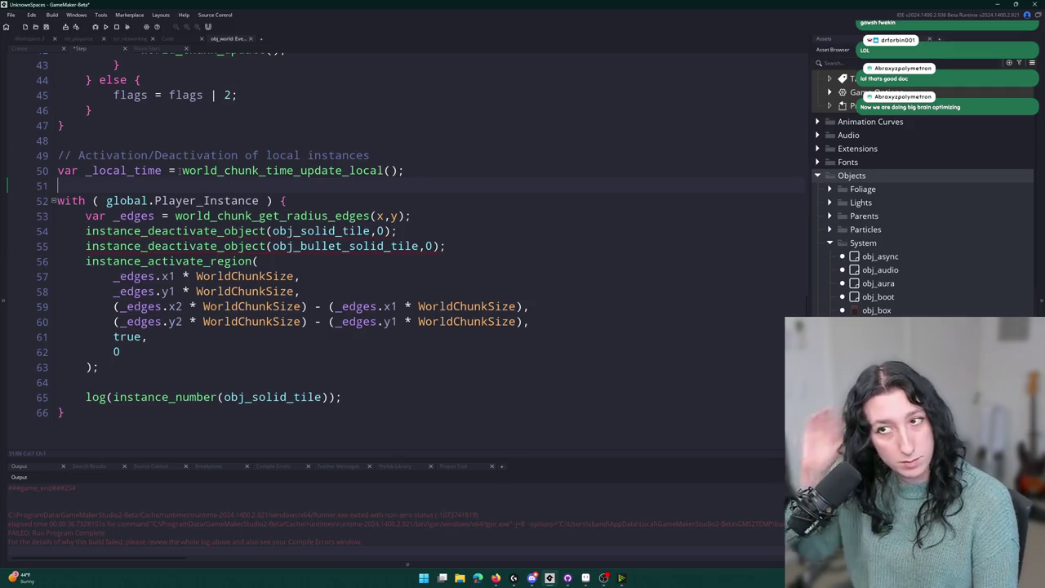
Try removing the _local_time assignment and adding an x_previous line, then revert both.
drag(182, 170, 57, 170)
key(BackSpace)
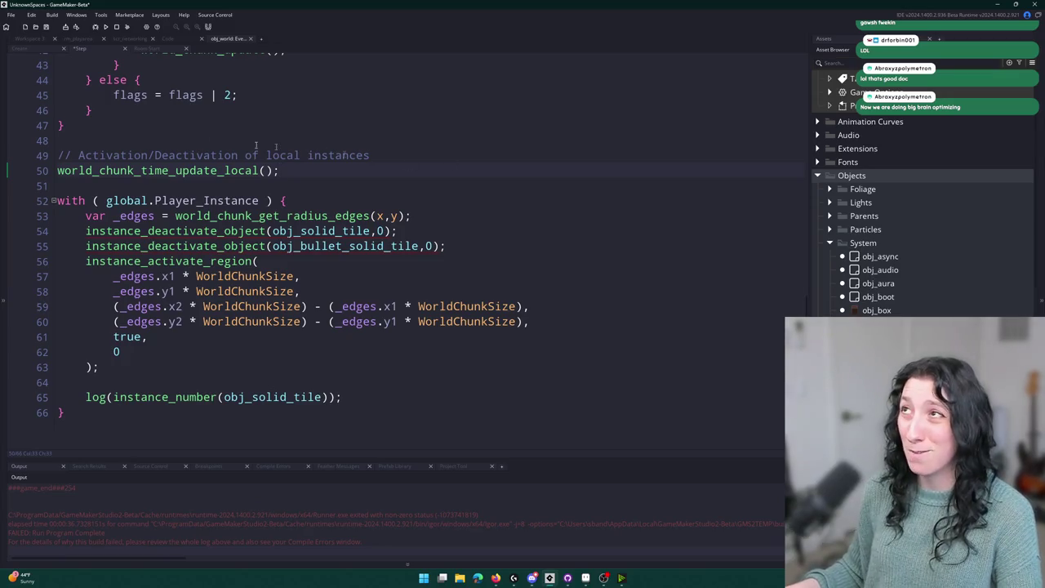
key(ctrl+z)
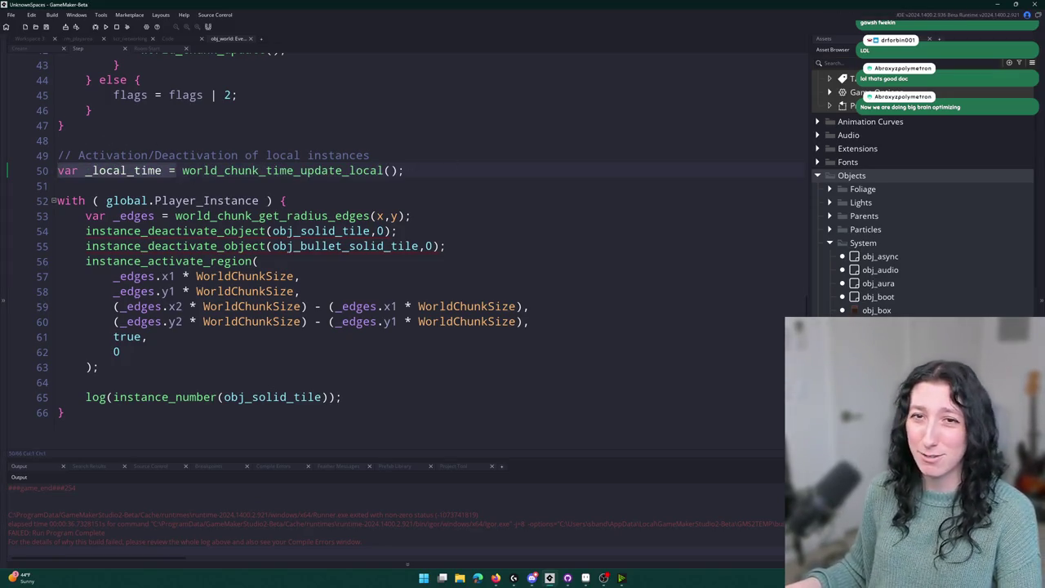
click(426, 198)
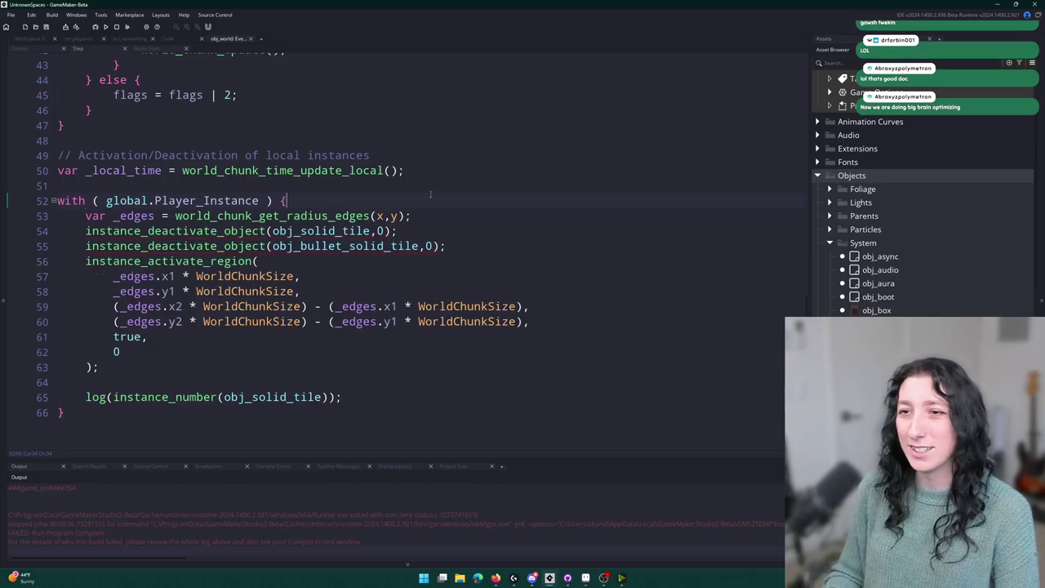
key(Return)
text(x_previous)
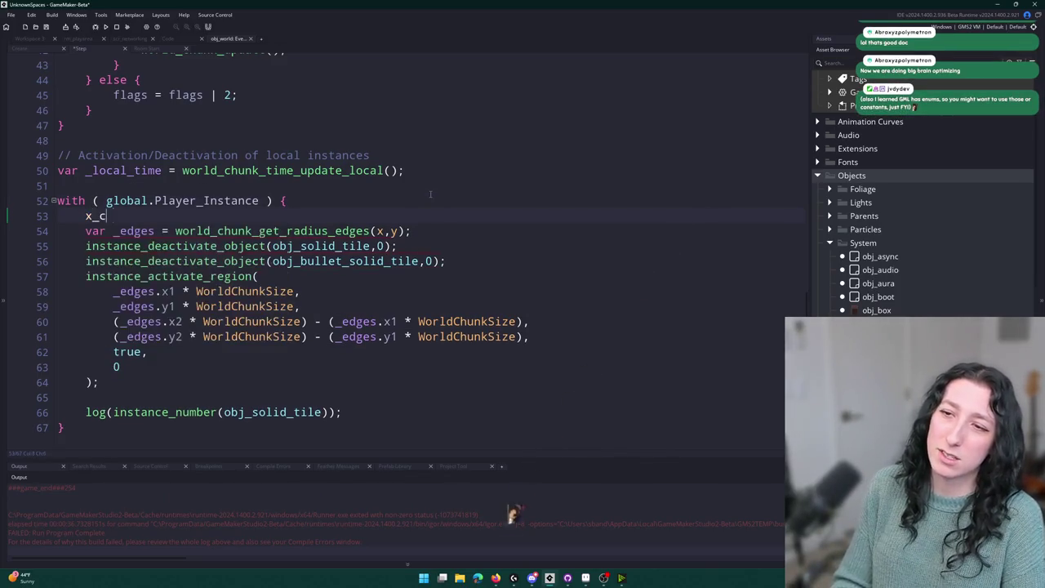
text( =)
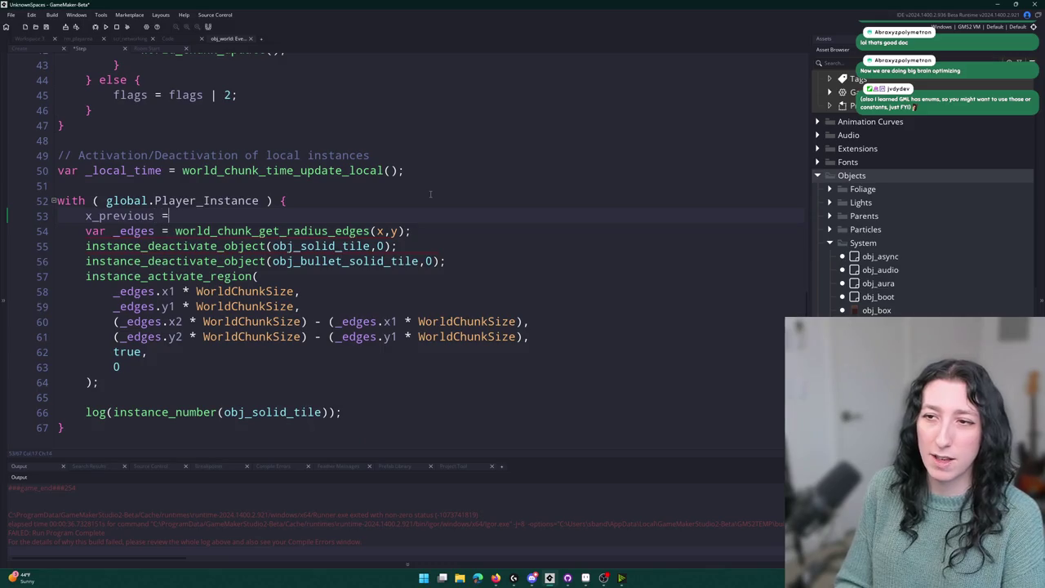
key(BackSpace)
key(BackSpace)
key(BackSpace)
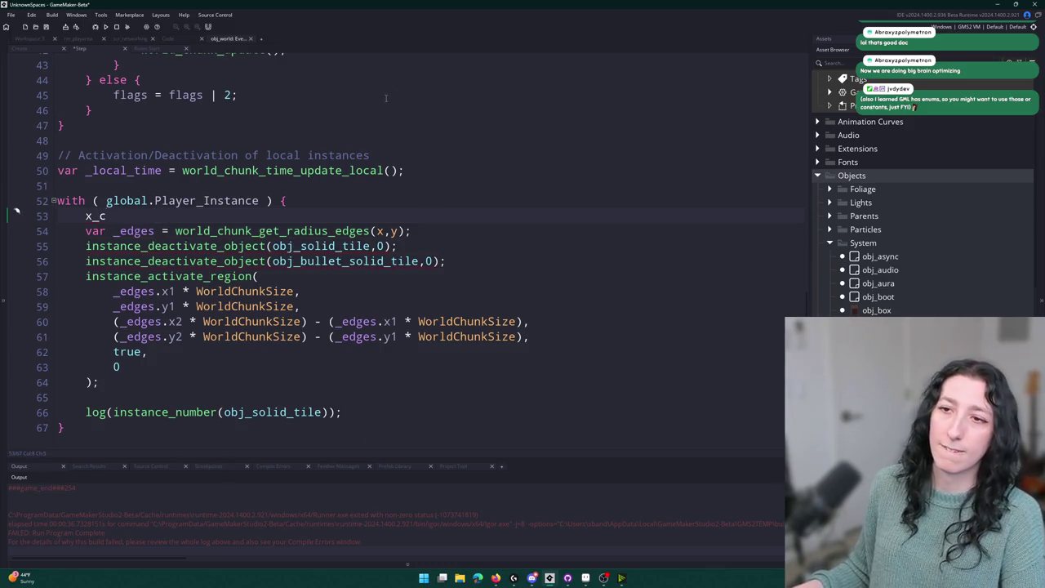
key(BackSpace)
key(BackSpace)
key(BackSpace)
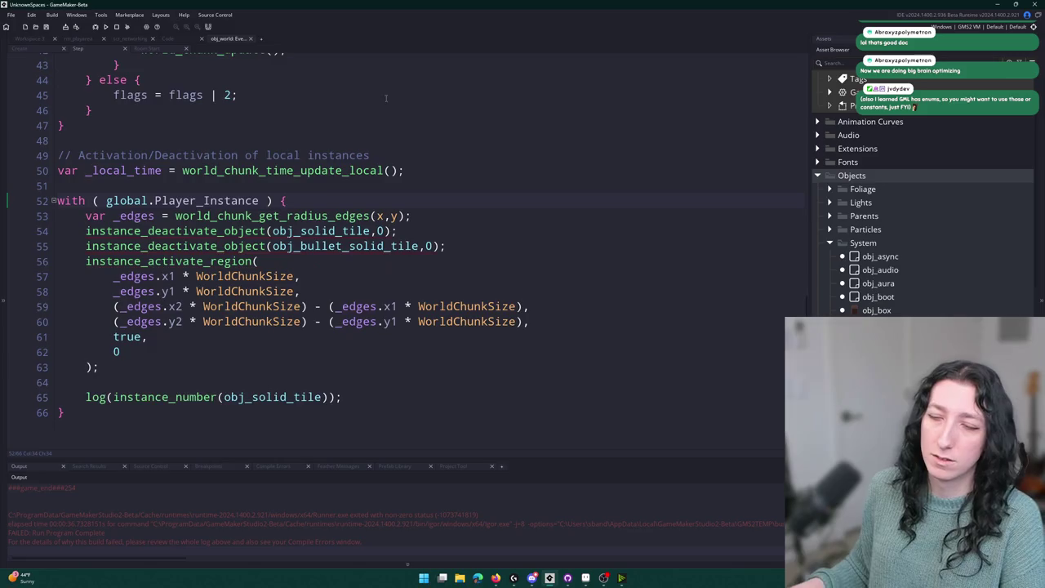
scroll(210, 233, up, 2)
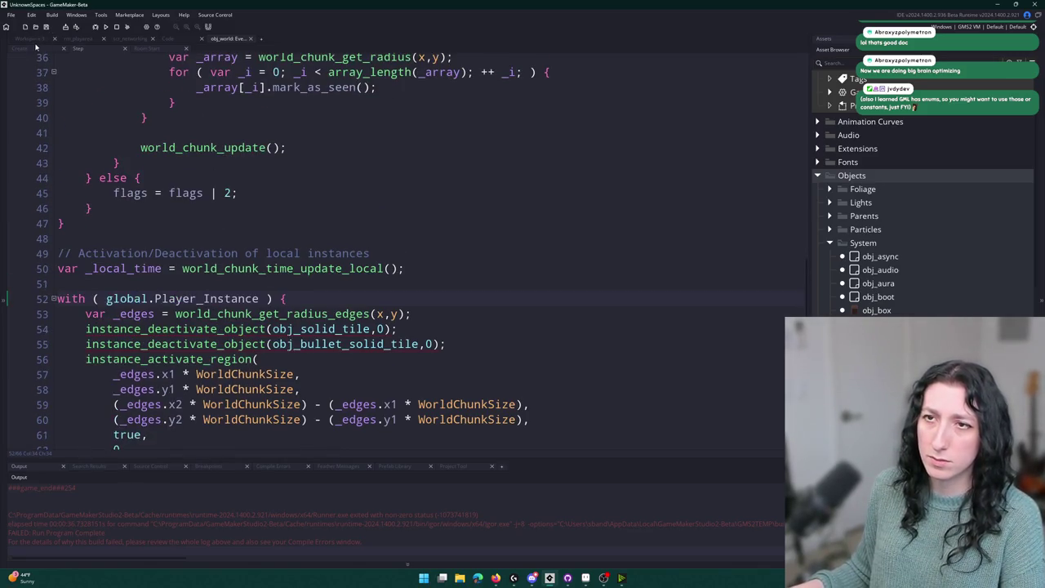
key(ctrl+z)
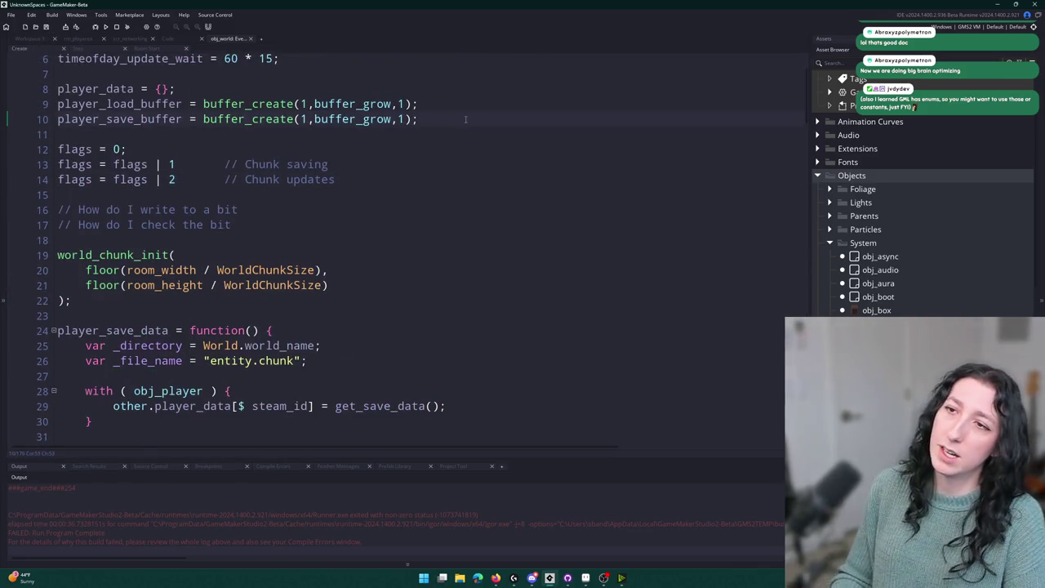
Add 'x_chunk = -1;' and 'y_chunk = -1;' after line 10 of the Create event.
key(Return)
key(Return)
text(x_chunk = 0)
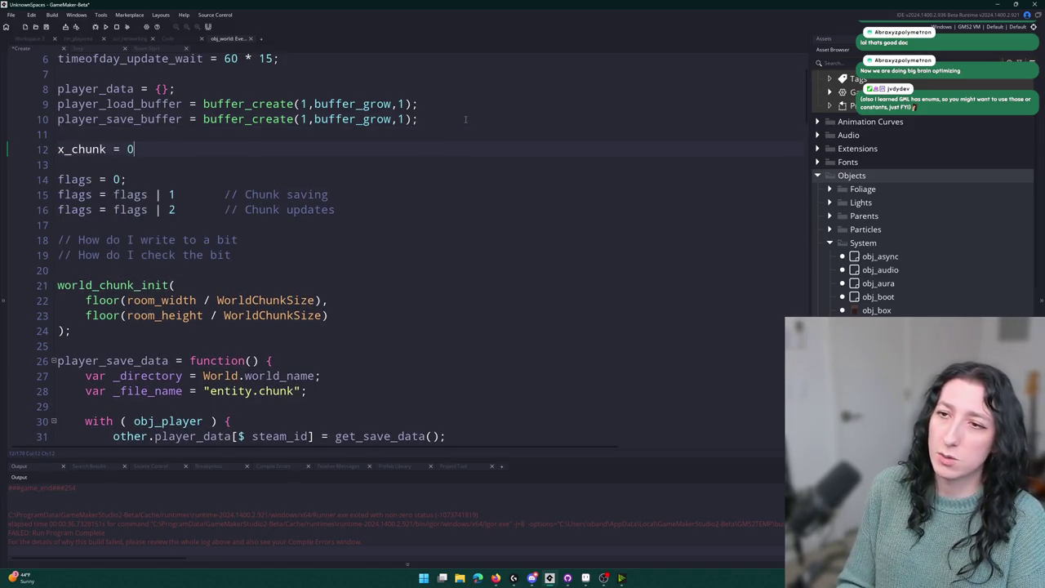
key(ctrl+d)
text(;)
key(Up)
text(;)
click(63, 166)
drag(126, 150, 132, 164)
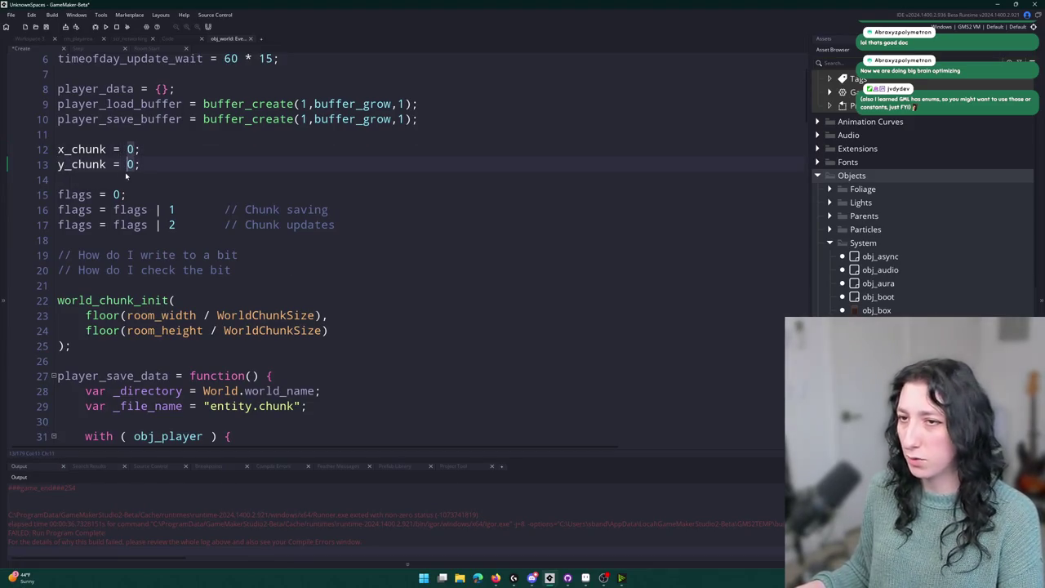
text(-1)
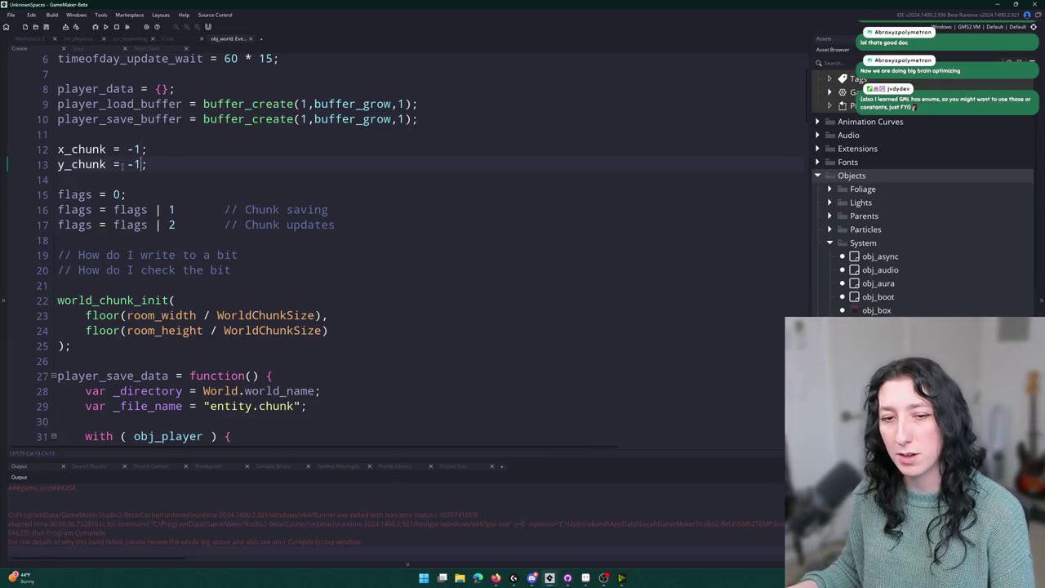
double_click(81, 150)
scroll(425, 249, down, 10)
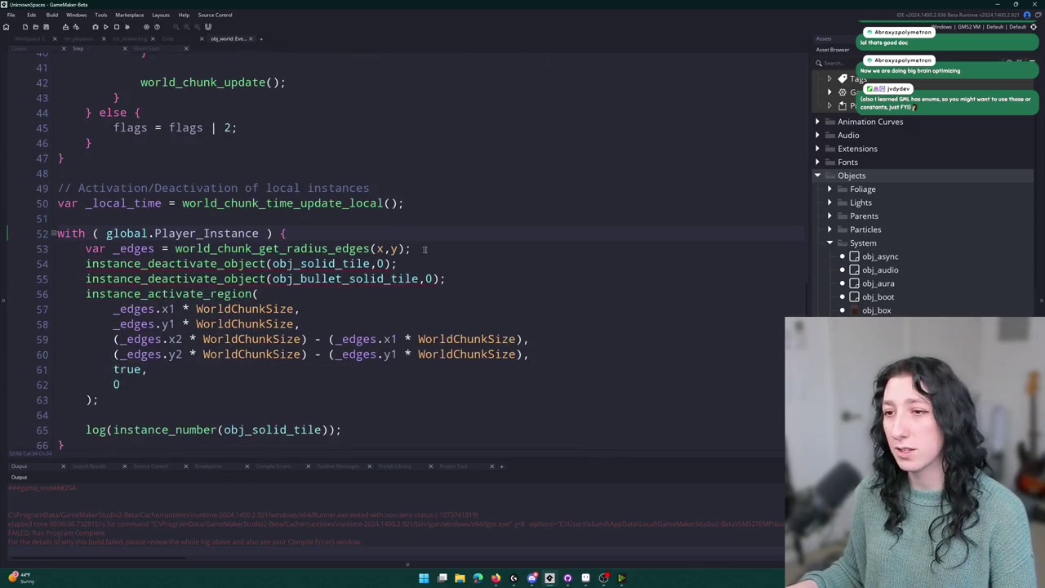
Start a new line after the activate-region call and try the Network autocomplete suggestions.
click(424, 249)
scroll(425, 249, down, 1)
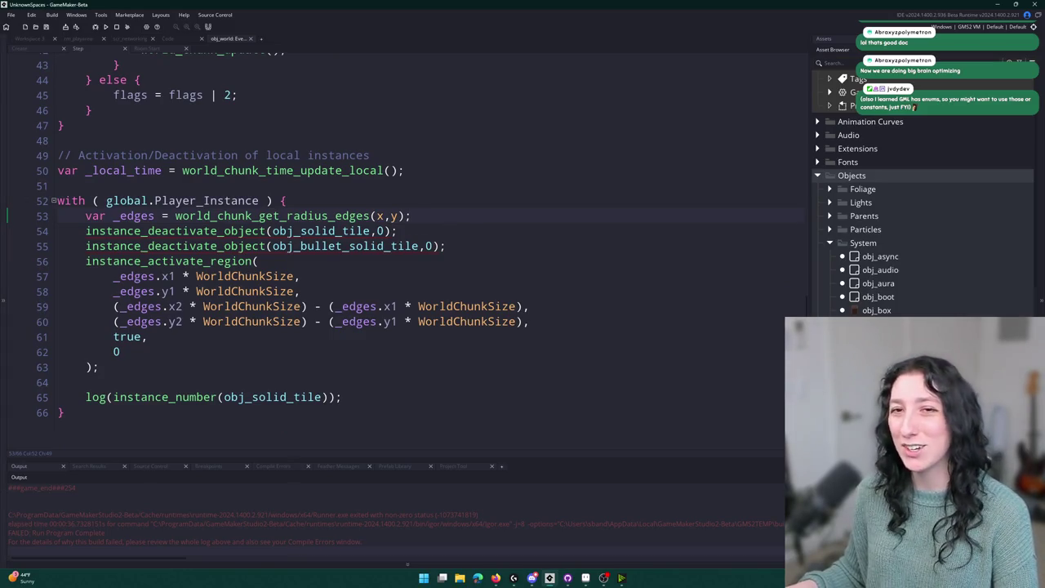
click(421, 360)
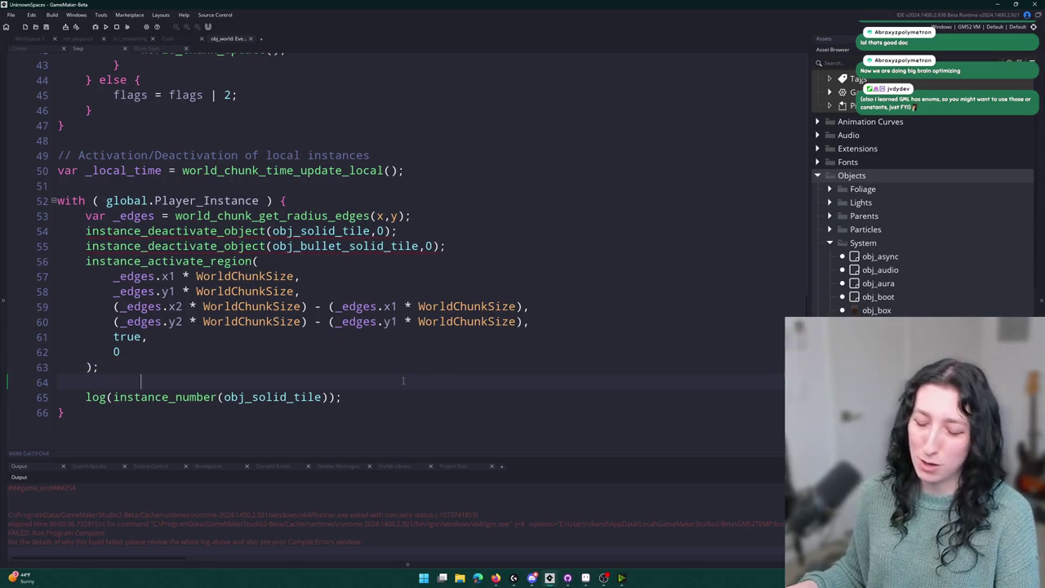
text(Net)
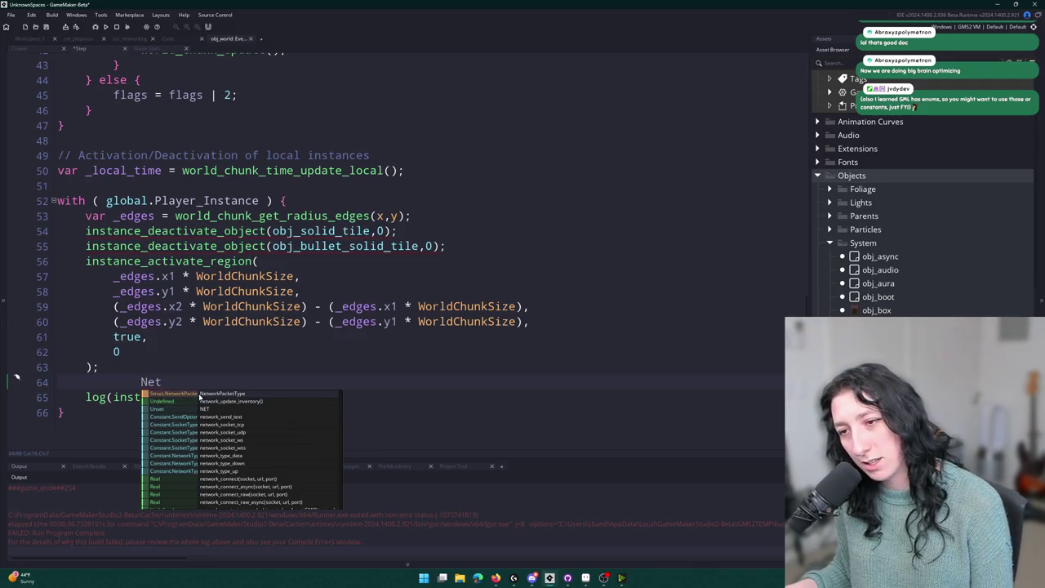
key(Return)
drag(260, 381, 194, 381)
key(BackSpace)
key(BackSpace)
scroll(204, 418, down, 4)
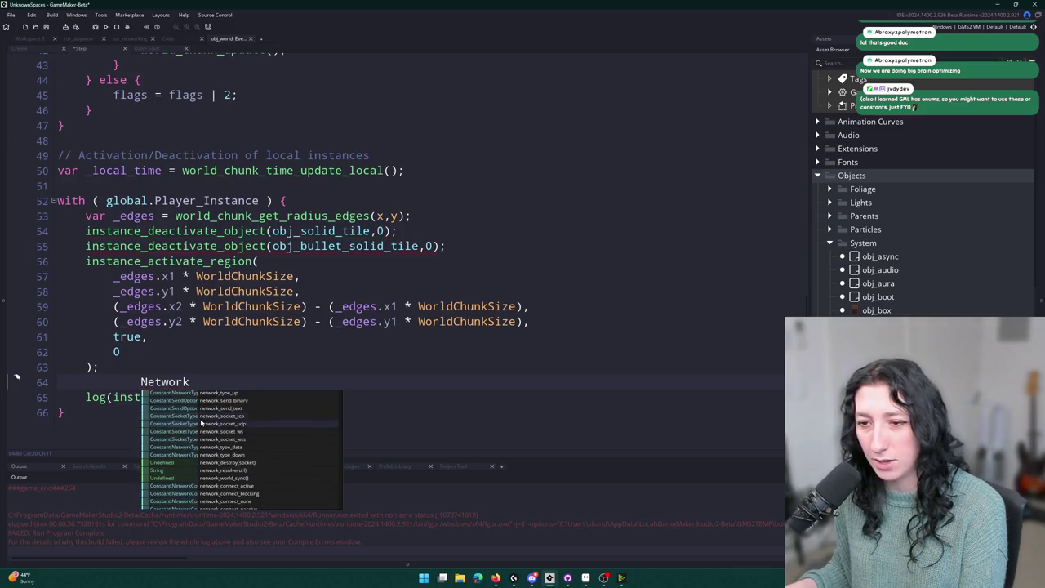
click(204, 419)
Delete the stray network_socket_tcp text and the leftover 'network' word, leaving line 64 blank.
drag(268, 381, 99, 383)
key(BackSpace)
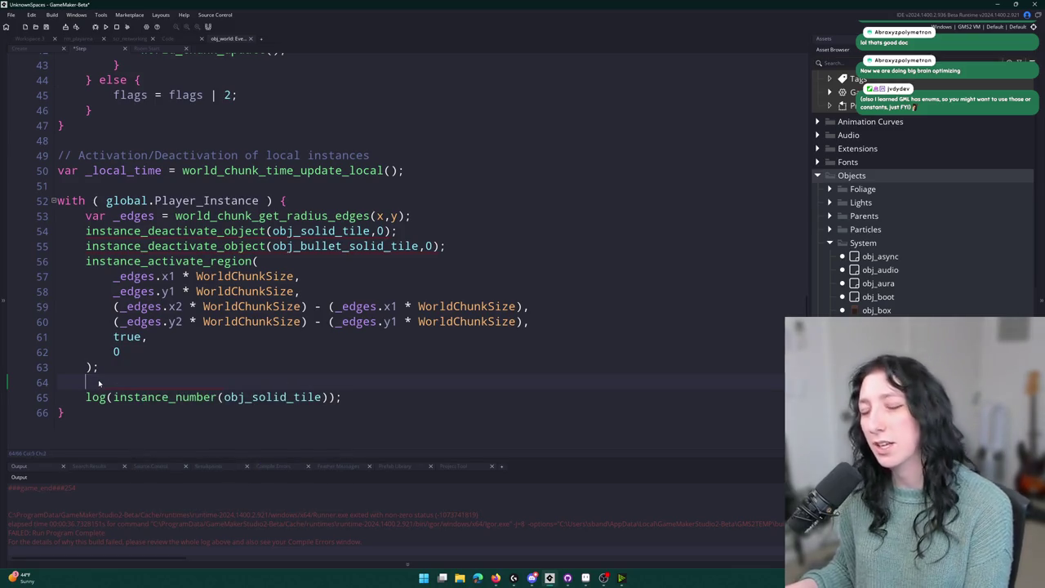
text(network)
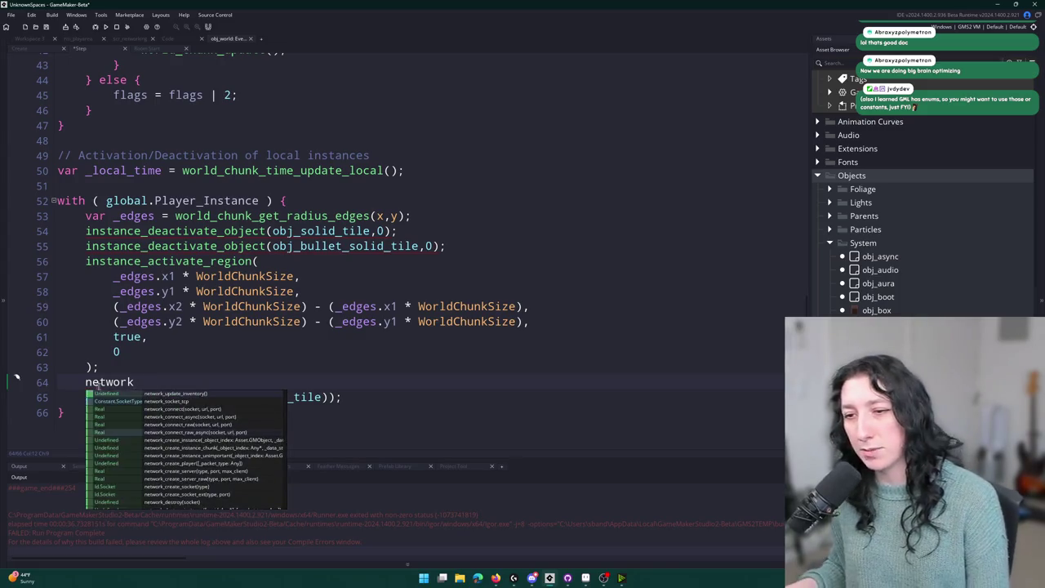
scroll(151, 485, down, 2)
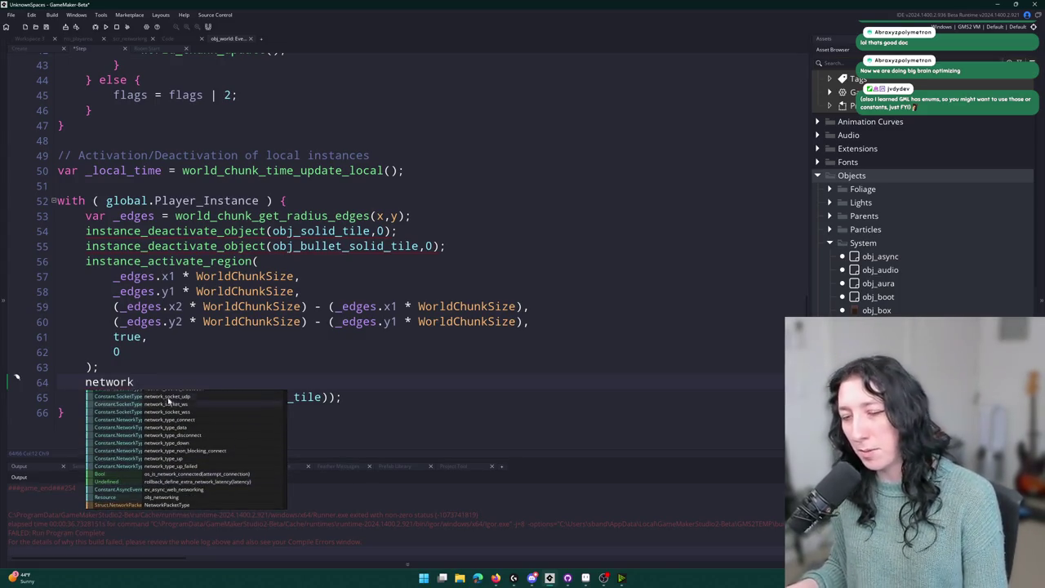
key(Escape)
click(69, 381)
double_click(83, 384)
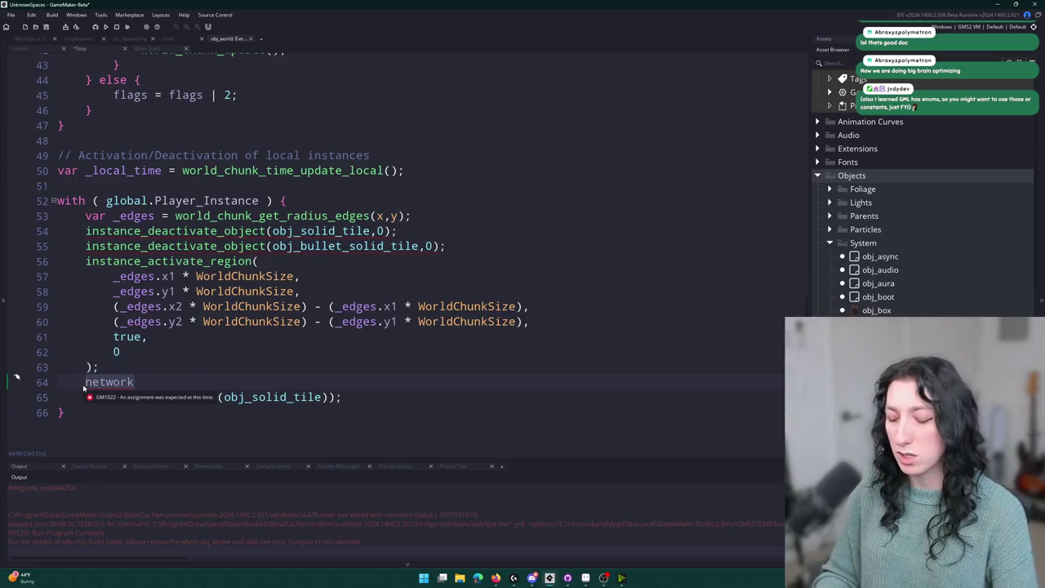
key(BackSpace)
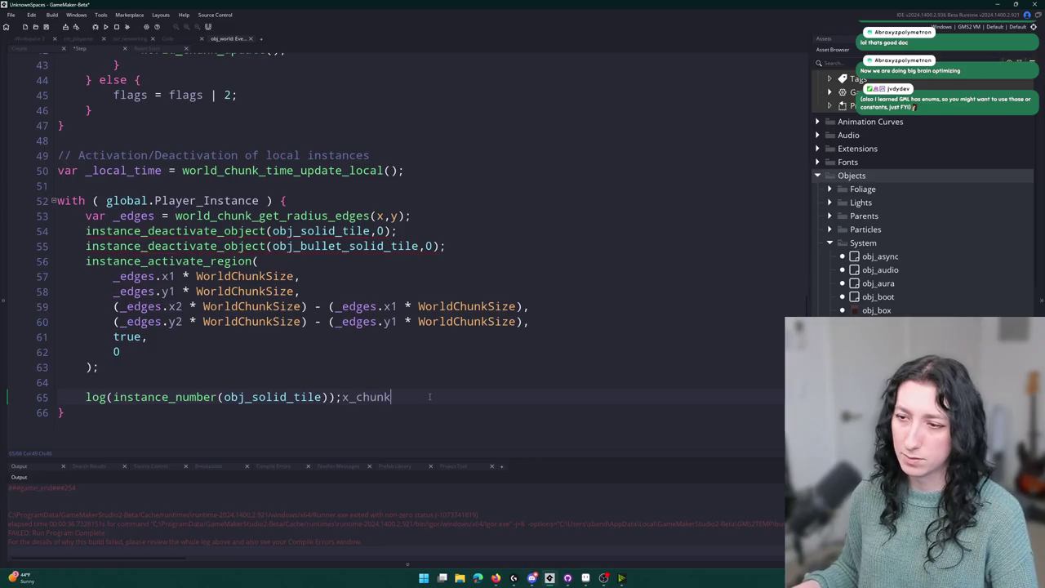
click(349, 363)
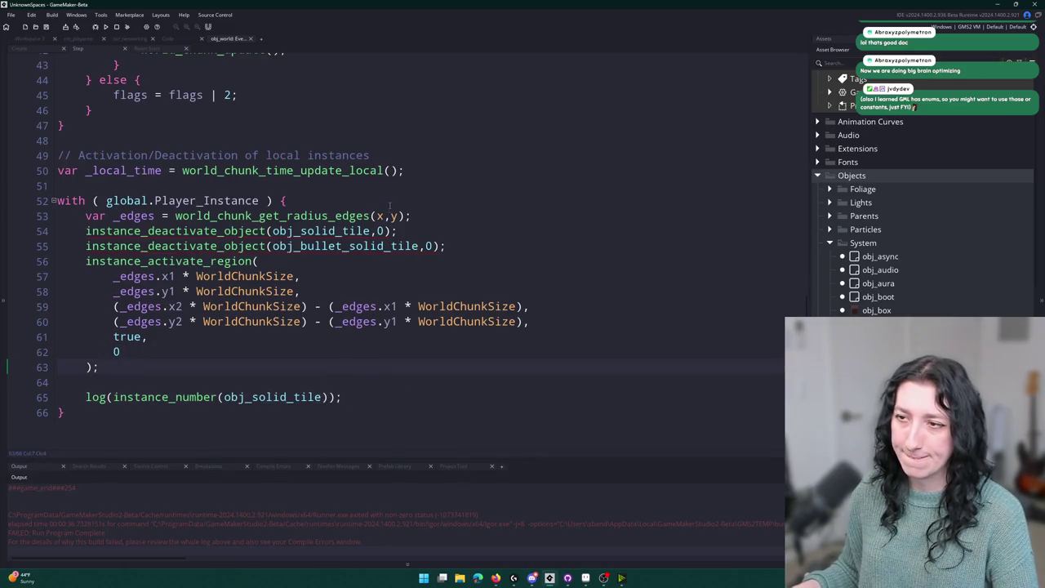
Type 'if ( other.x_chunk != floor(x / WorldChunkSize) || other.y_chunk !=' after the with statement.
key(Return)
text(if ( x_chunk !=)
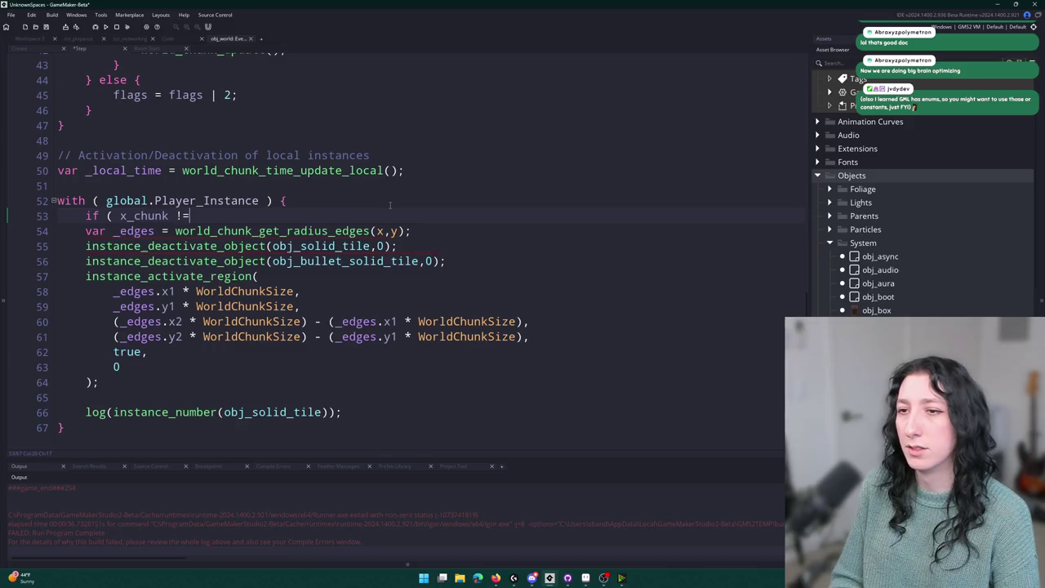
text( floor(x / Chu)
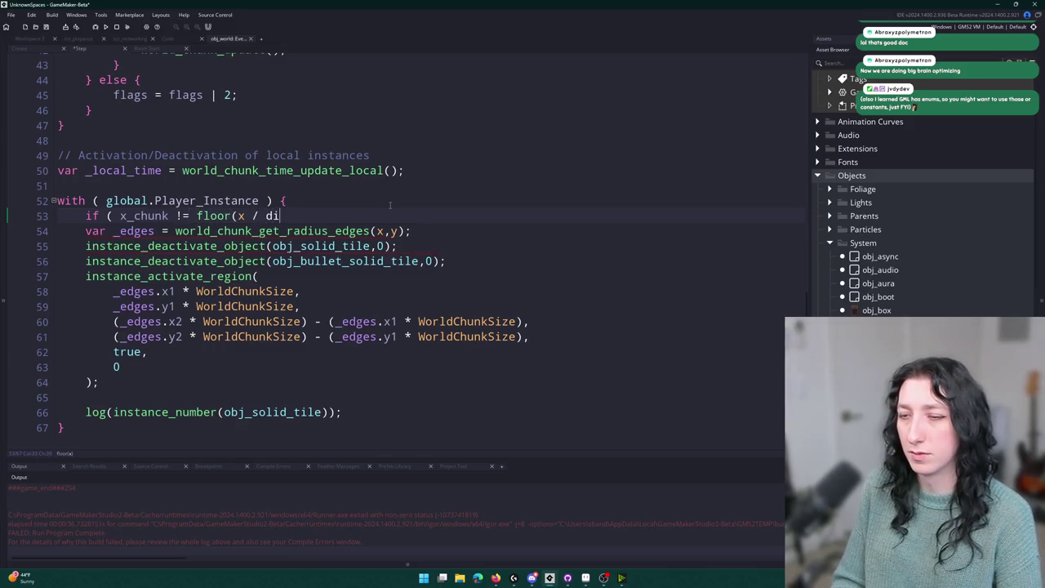
text(nk)
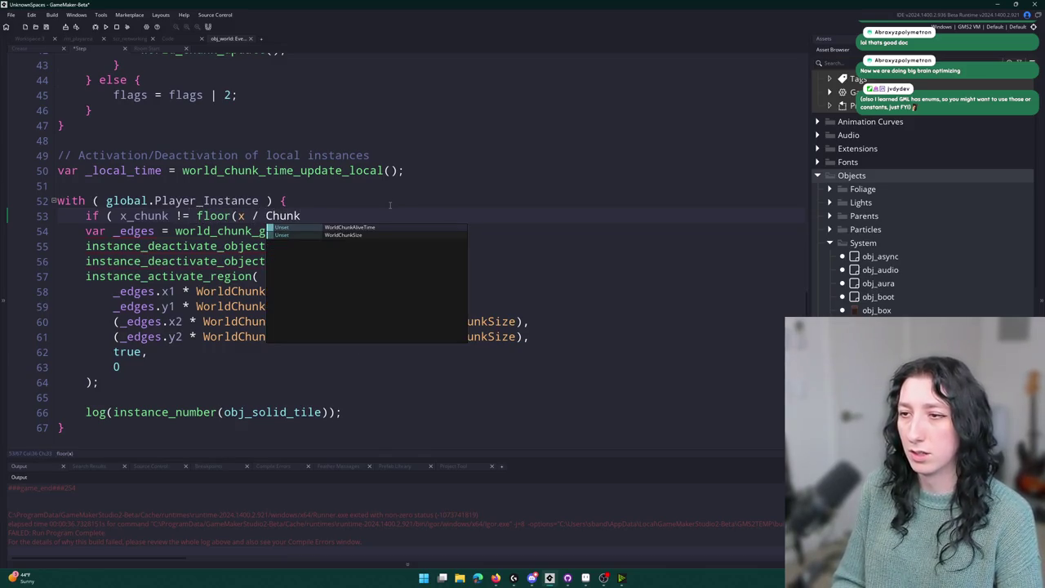
key(Down)
key(Return)
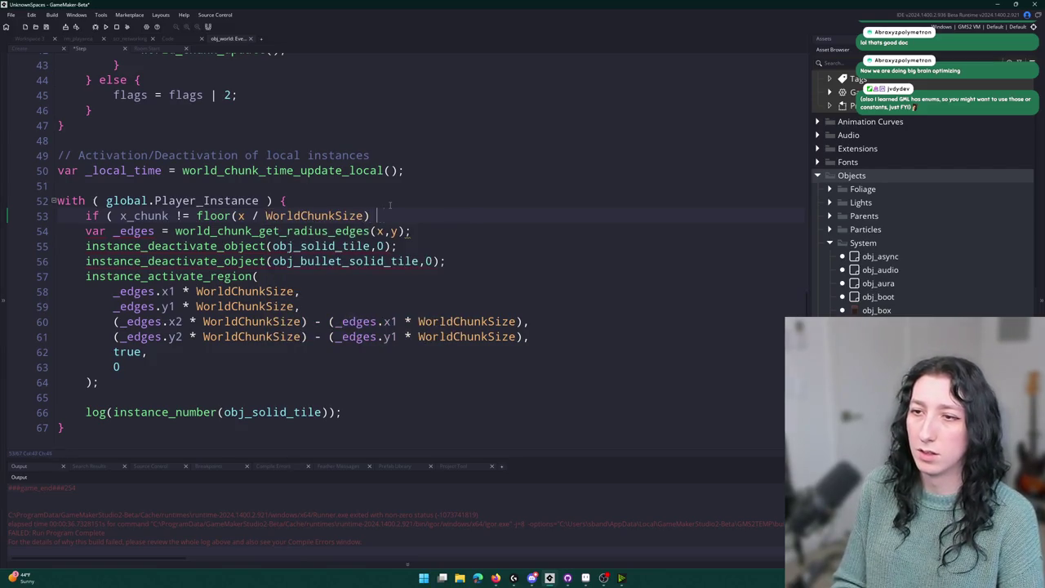
text(|| y_chunk !=)
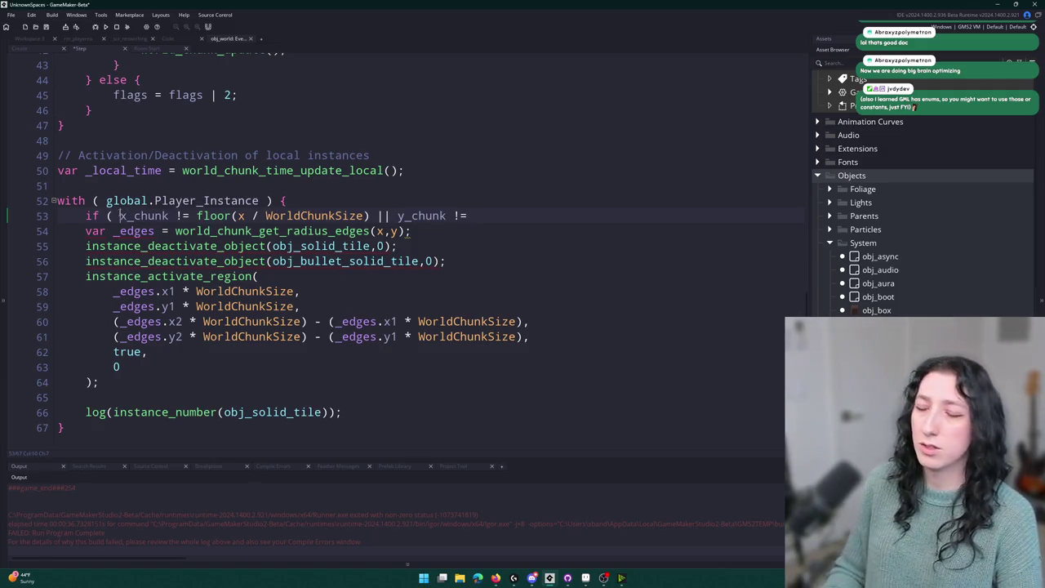
text(other.)
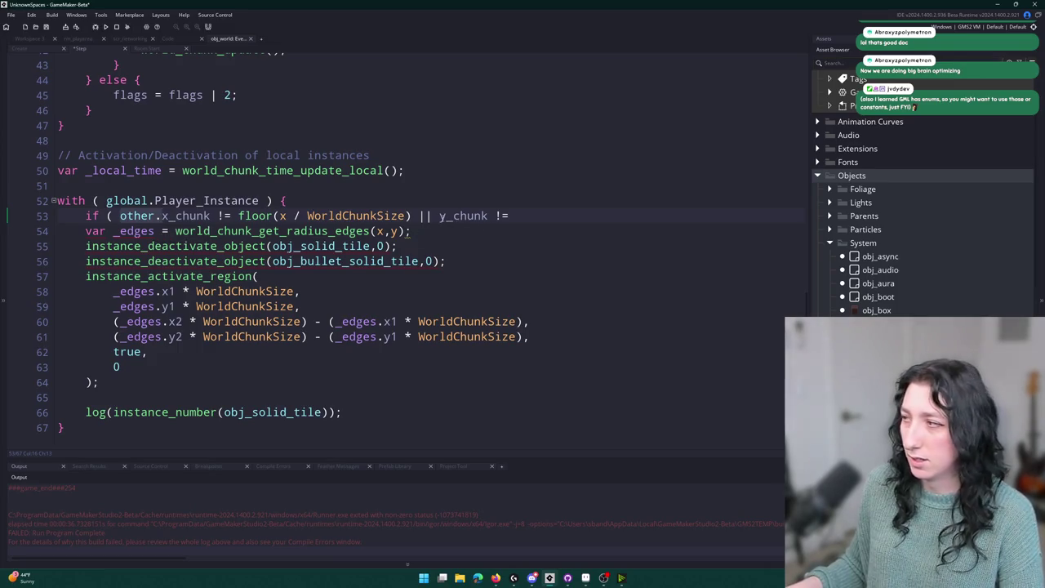
click(440, 216)
text(other.)
click(301, 200)
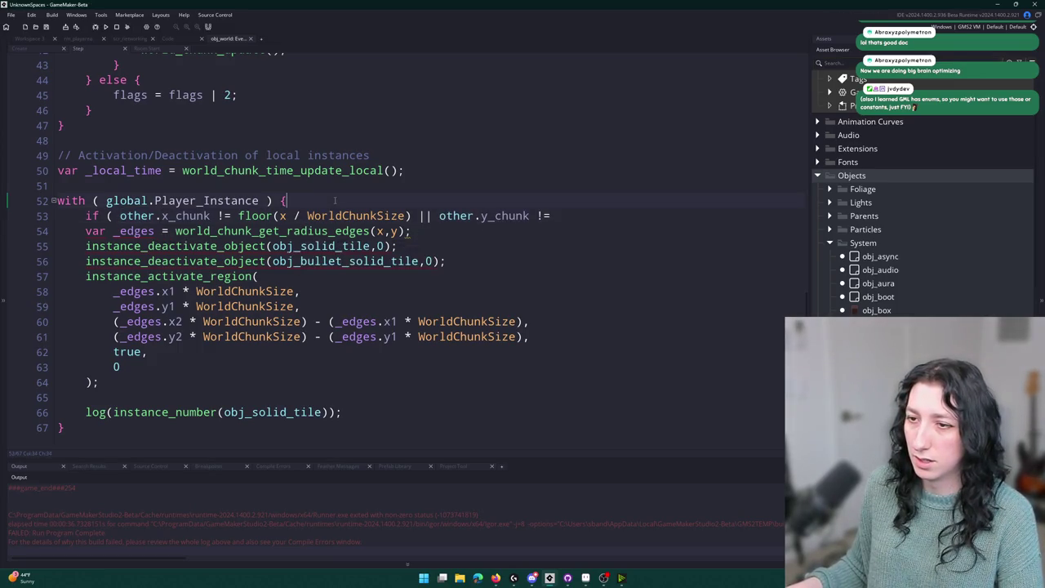
scroll(316, 75, up, 6)
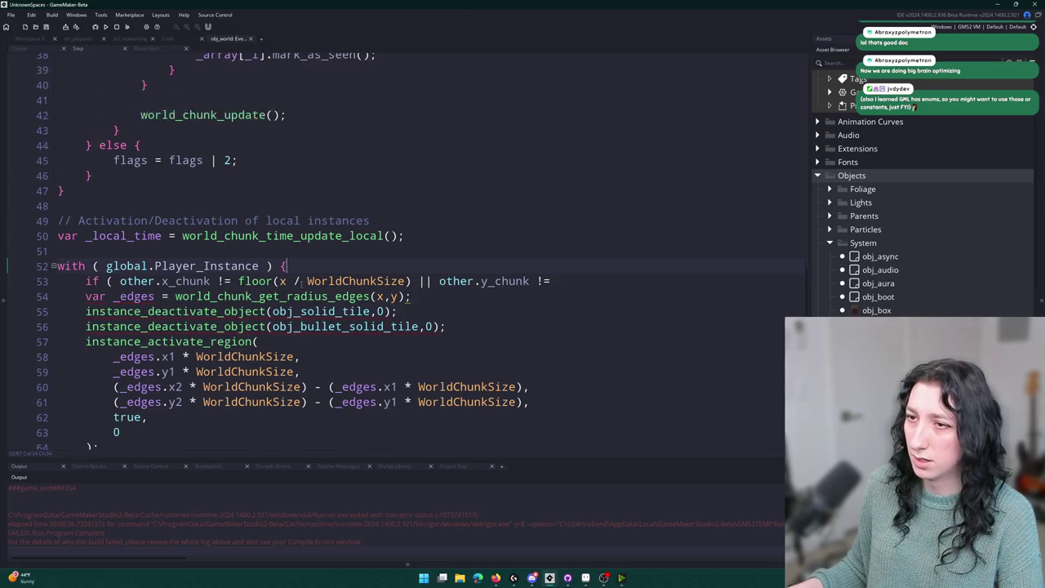
scroll(204, 321, up, 4)
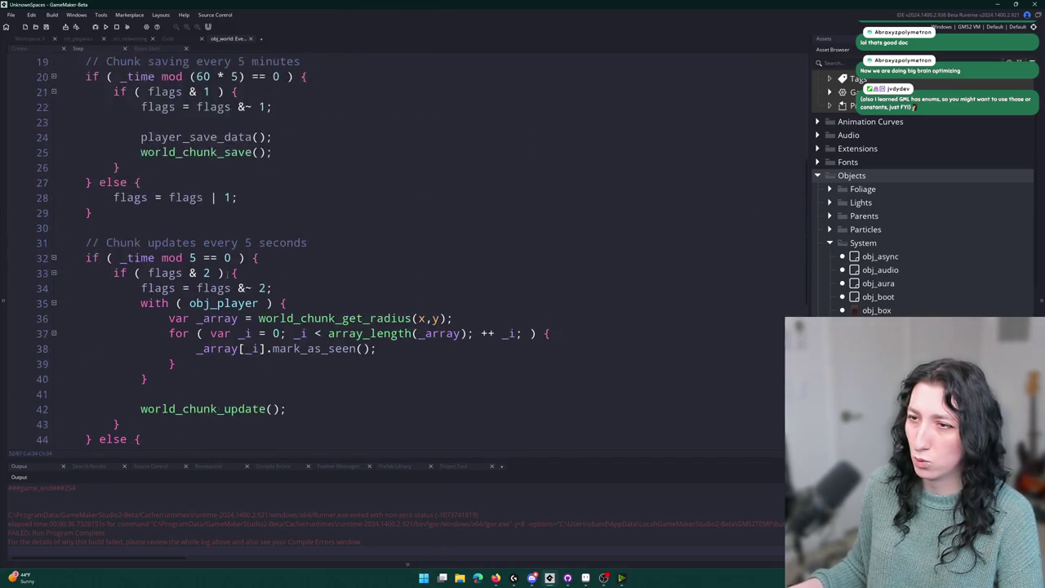
scroll(205, 321, down, 4)
scroll(287, 245, down, 4)
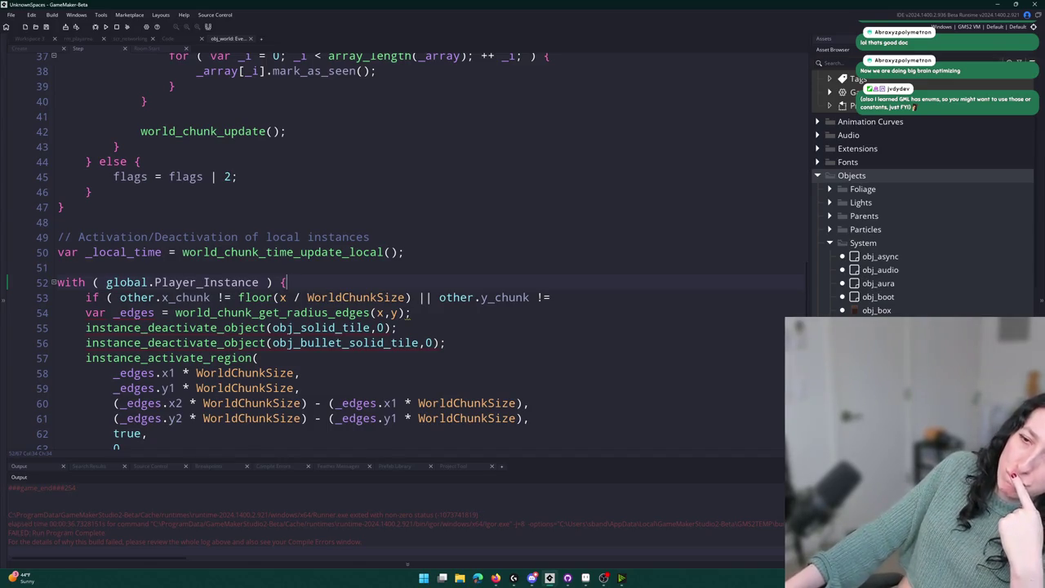
scroll(366, 281, down, 2)
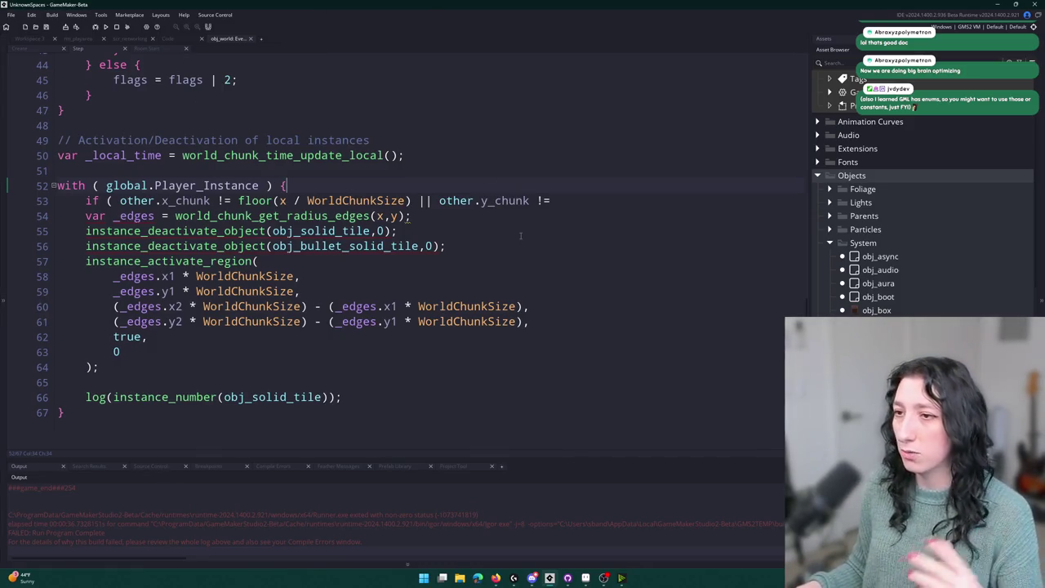
click(37, 186)
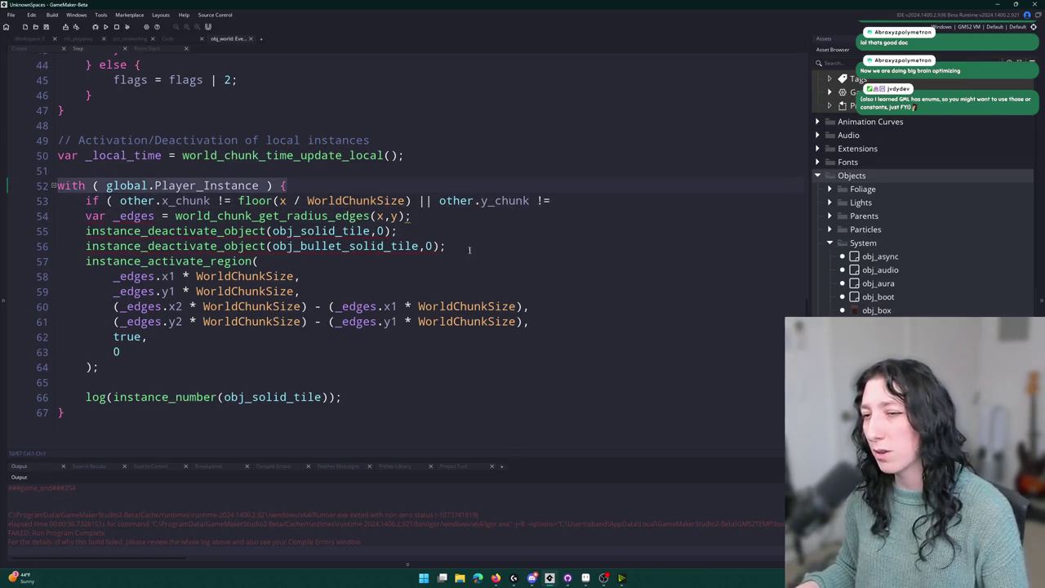
click(508, 237)
click(16, 210)
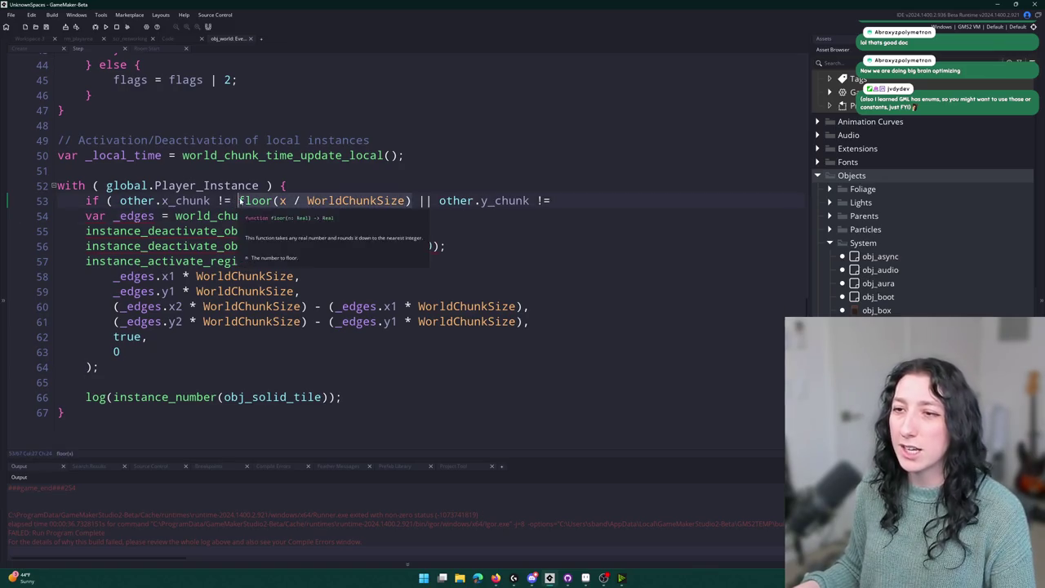
Finish the condition with 'floor(y / WorldChunkSize) ) {', add a closing brace, and indent the block.
click(626, 201)
text(floor(x / WorldChunkSize) ) {)
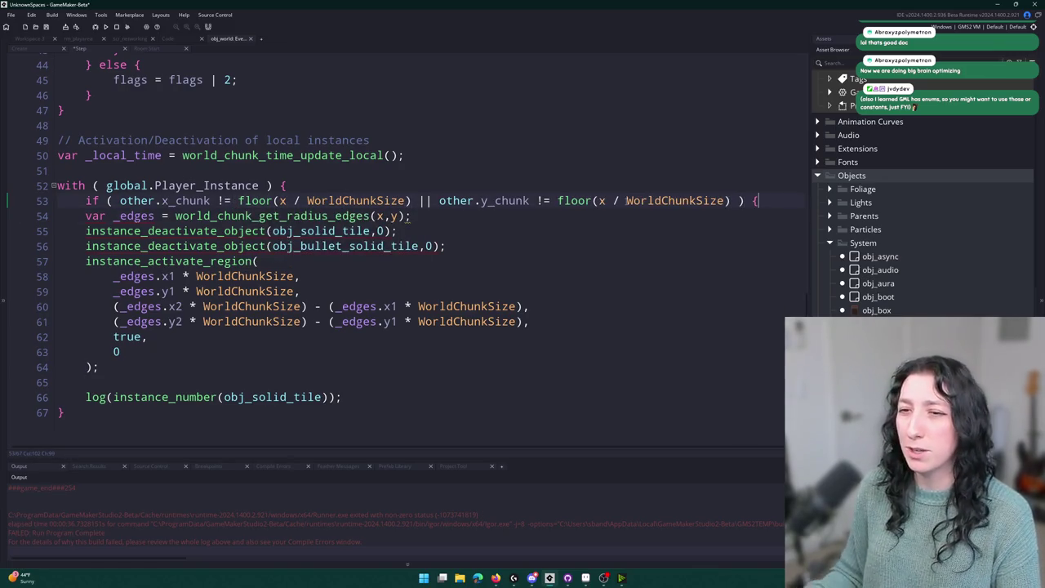
click(404, 397)
key(Return)
text(})
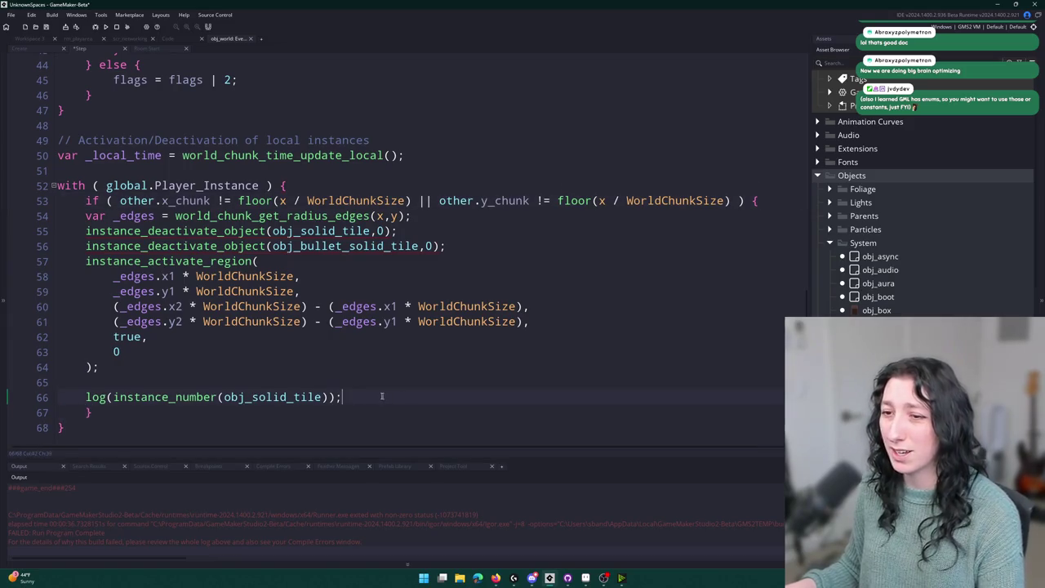
drag(390, 397, 80, 369)
drag(341, 396, 85, 216)
key(Tab)
click(602, 200)
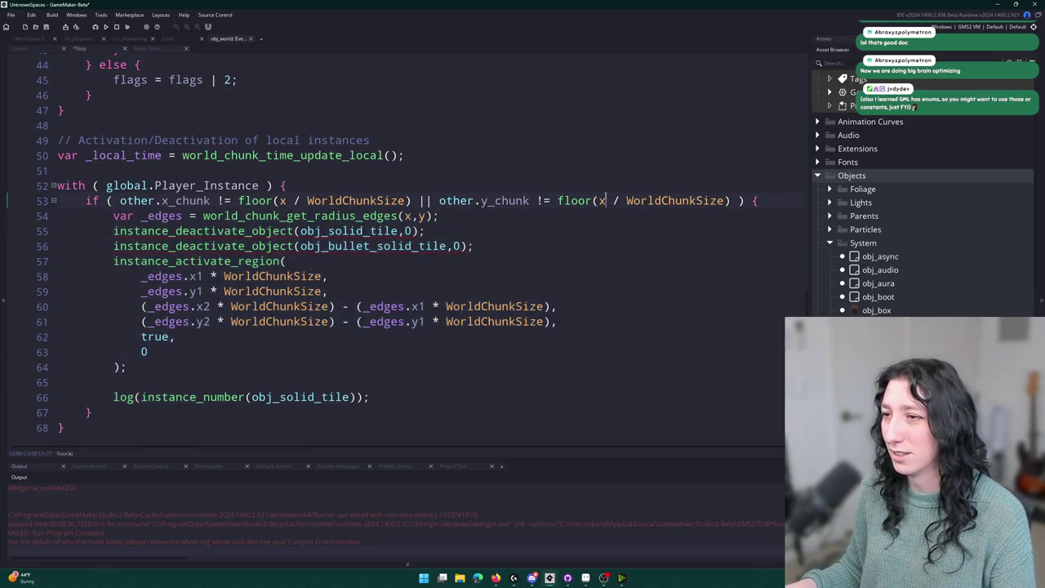
key(BackSpace)
text(y)
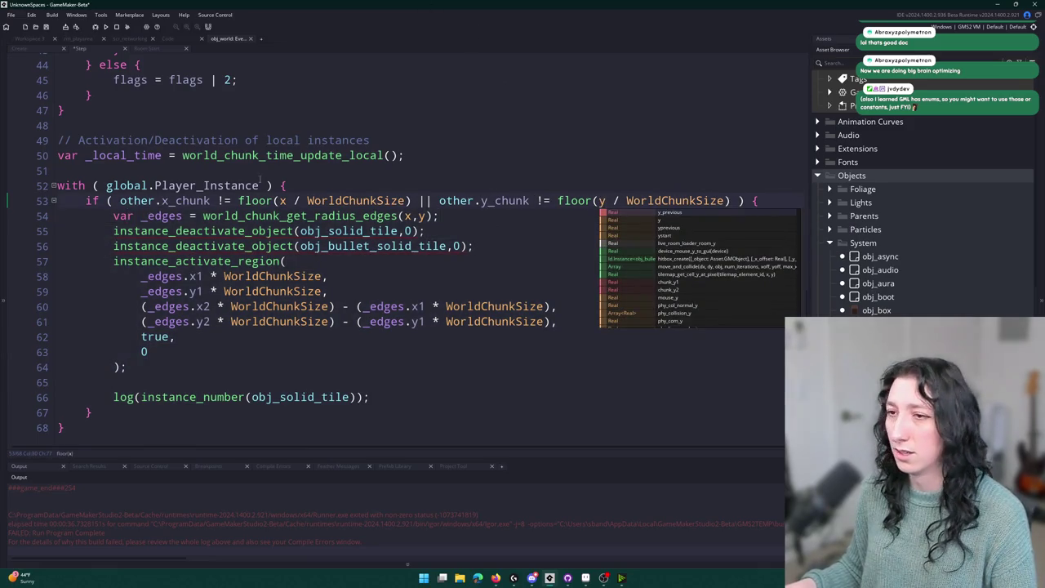
Add 'other.x_chunk = floor(x / WorldChunkSize);' as the first line inside the if.
drag(211, 200, 121, 200)
key(ctrl+c)
click(114, 216)
key(Return)
key(Return)
key(Up)
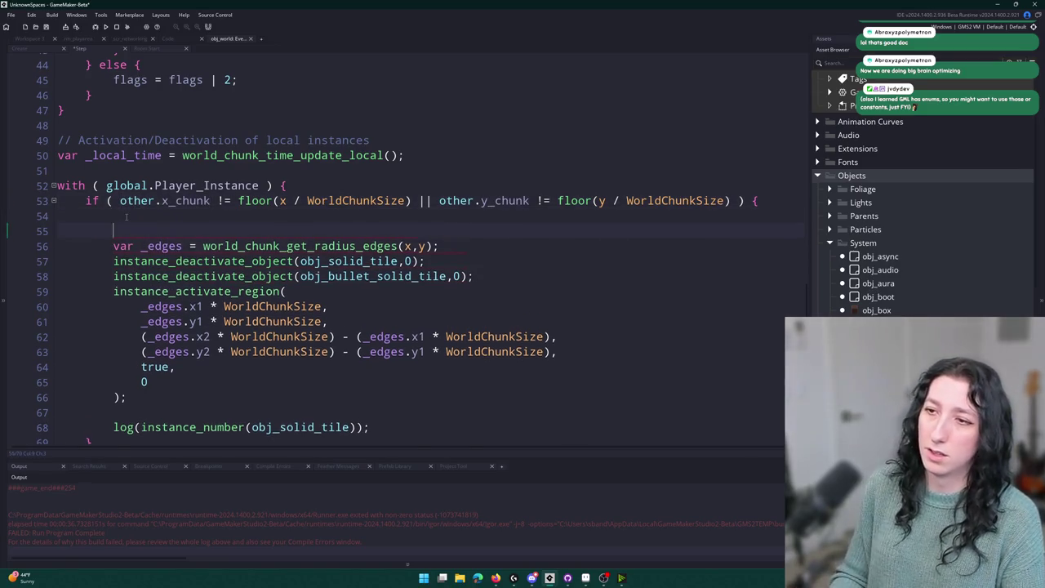
key(ctrl+v)
text(=)
click(413, 200)
drag(412, 200, 239, 200)
key(ctrl+c)
click(260, 216)
key(ctrl+v)
text(;)
Duplicate that line as 'other.y_chunk = floor(y / WorldChunkSize);'.
key(ctrl+d)
double_click(269, 231)
text(y)
drag(155, 231, 161, 231)
text(y)
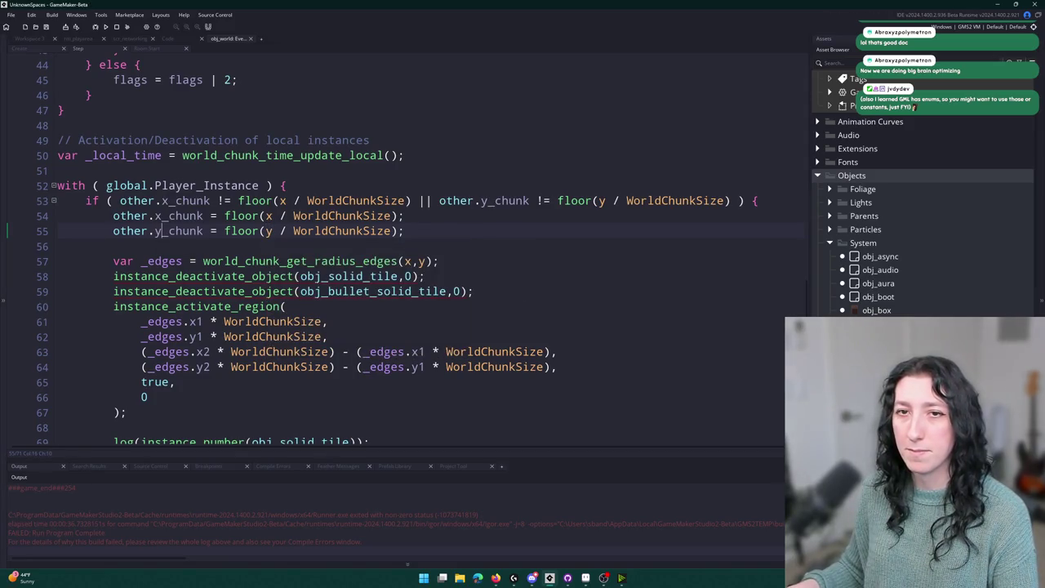
key(Up)
key(Down)
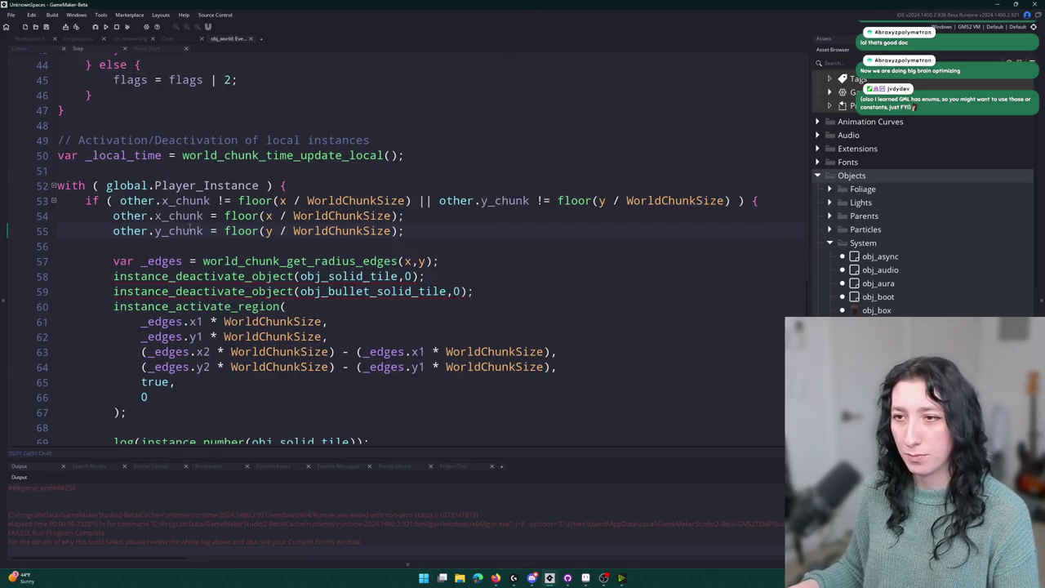
click(416, 441)
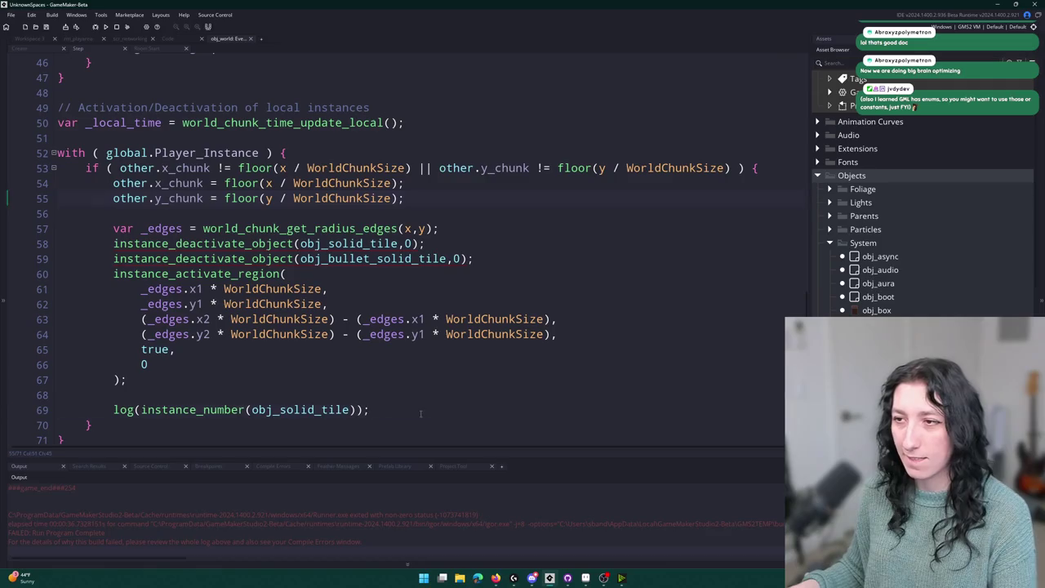
Run the game with F5, create a lobby, and walk the player between the grey and brown areas.
key(F5)
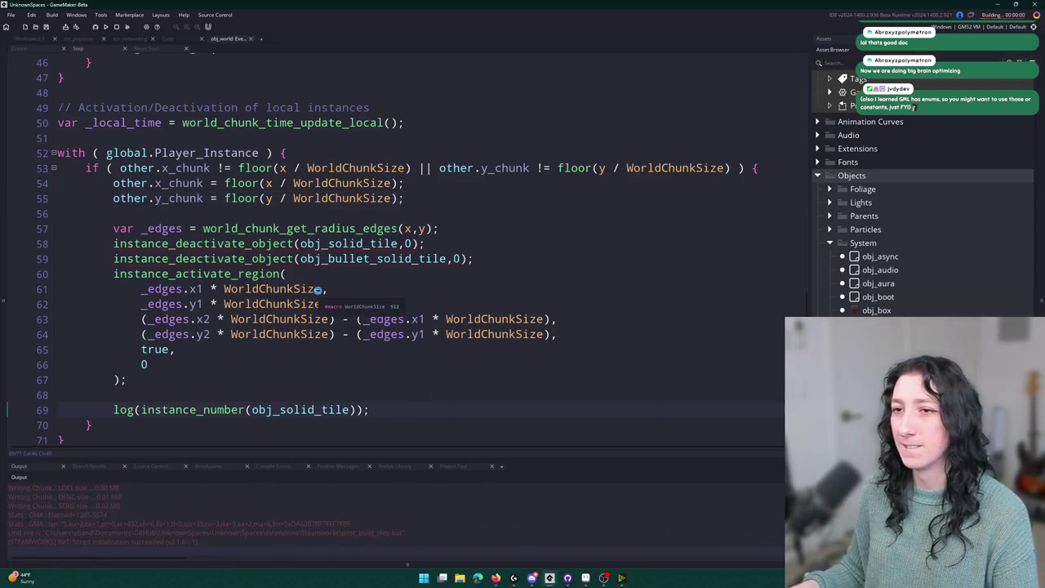
click(507, 269)
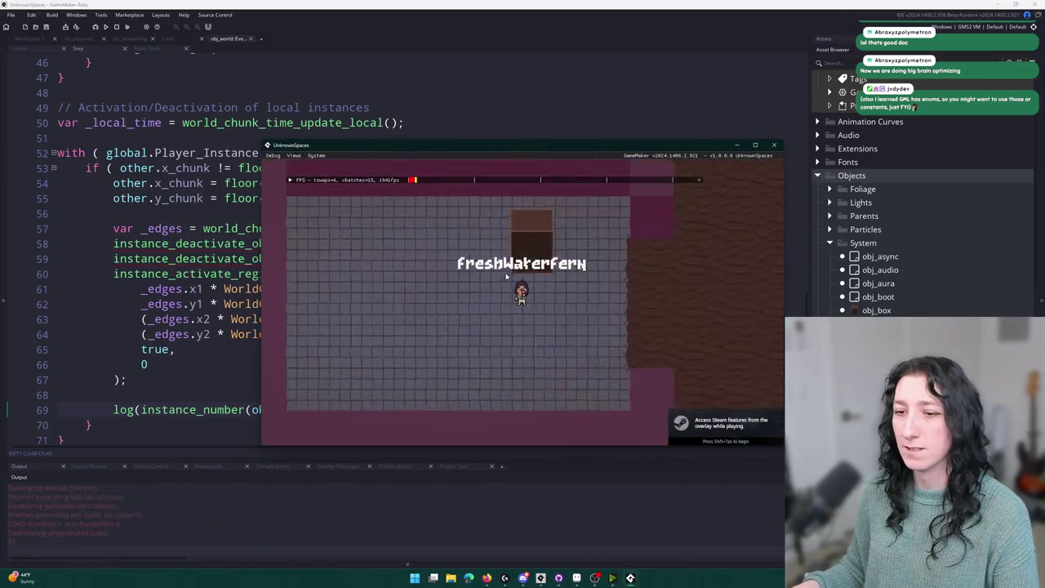
key(d)
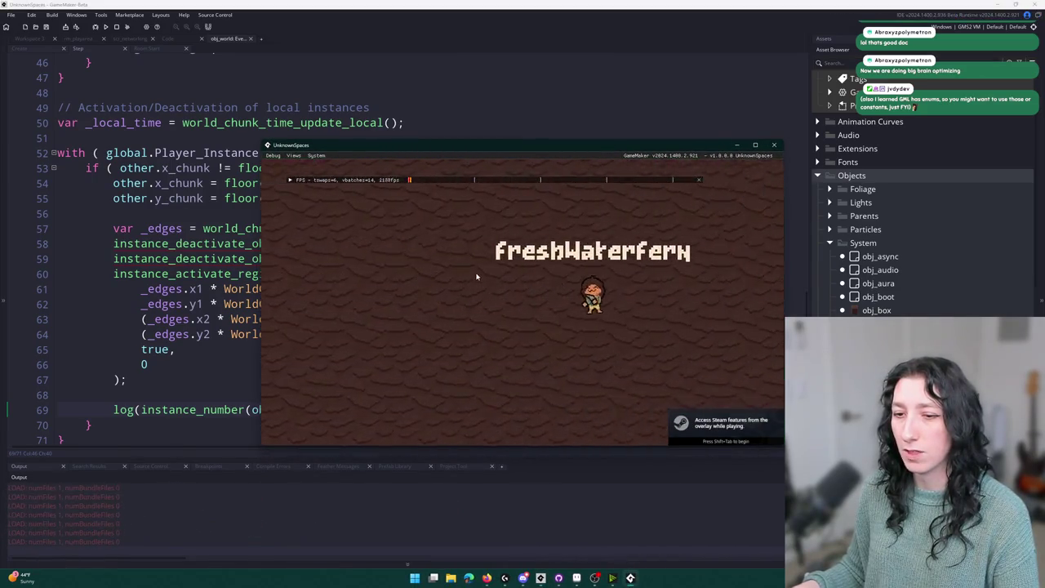
key(a)
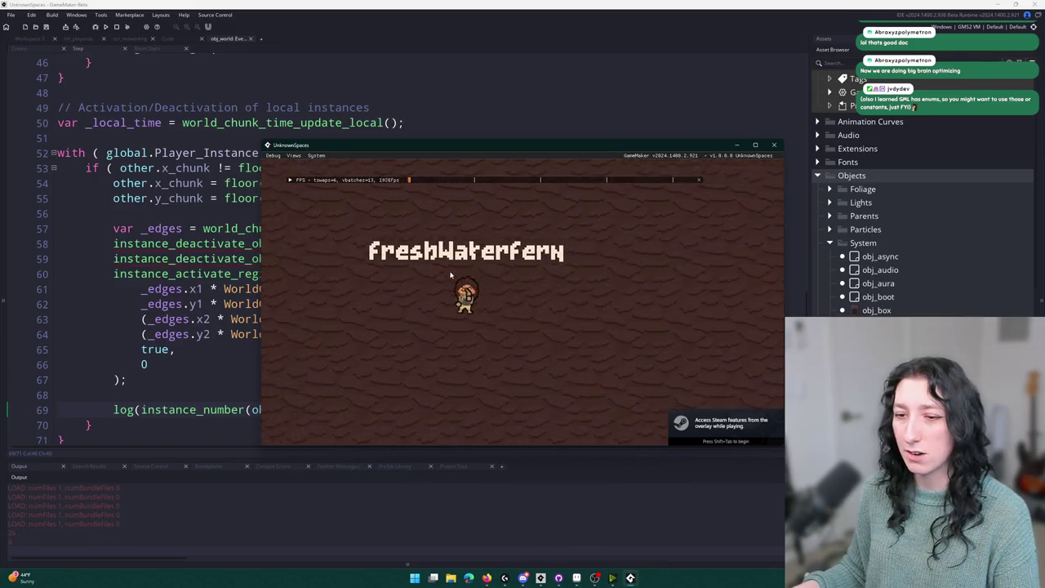
key(d)
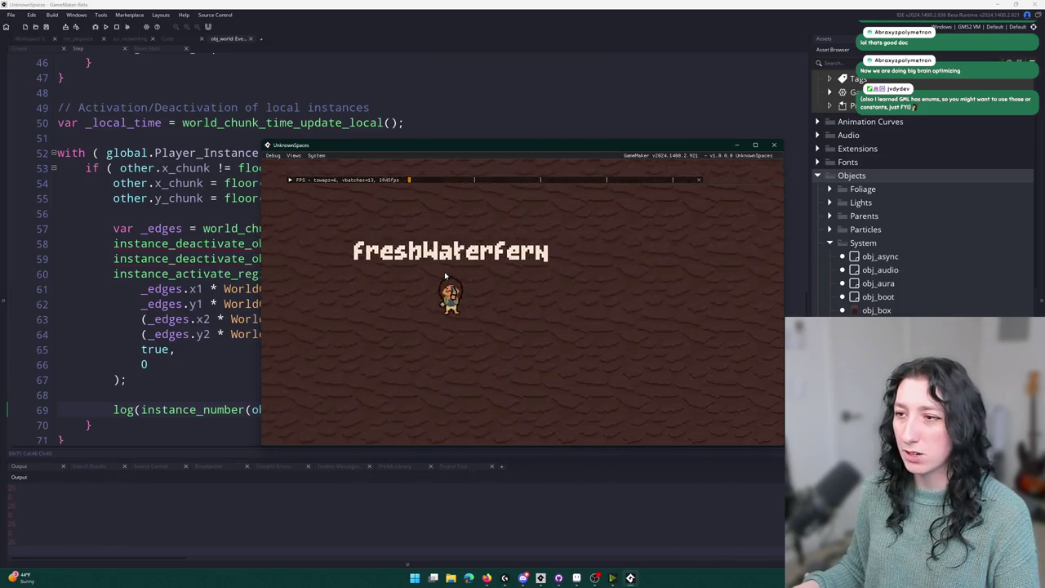
key(a)
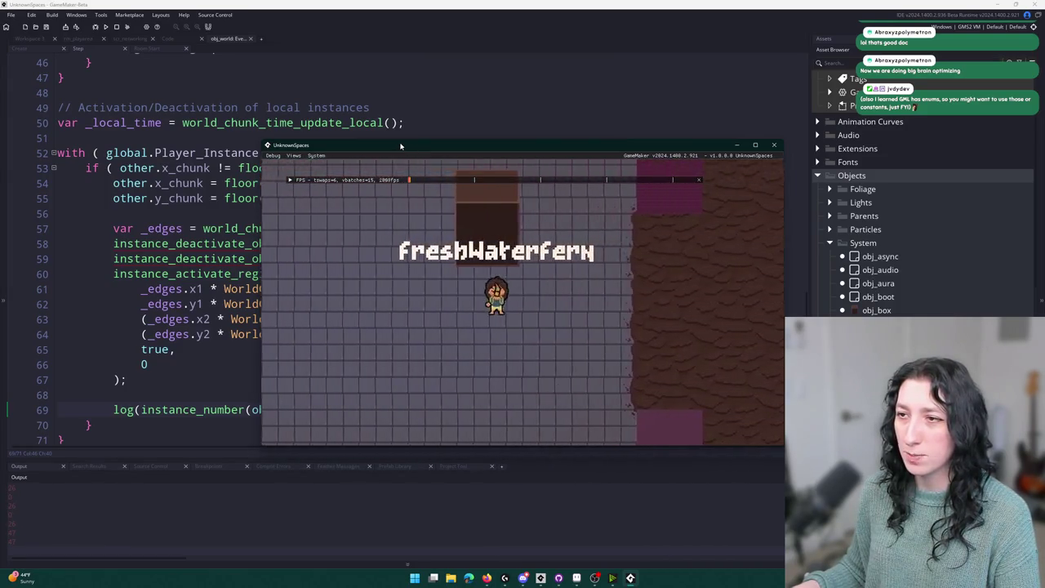
key(super+Up)
key(w)
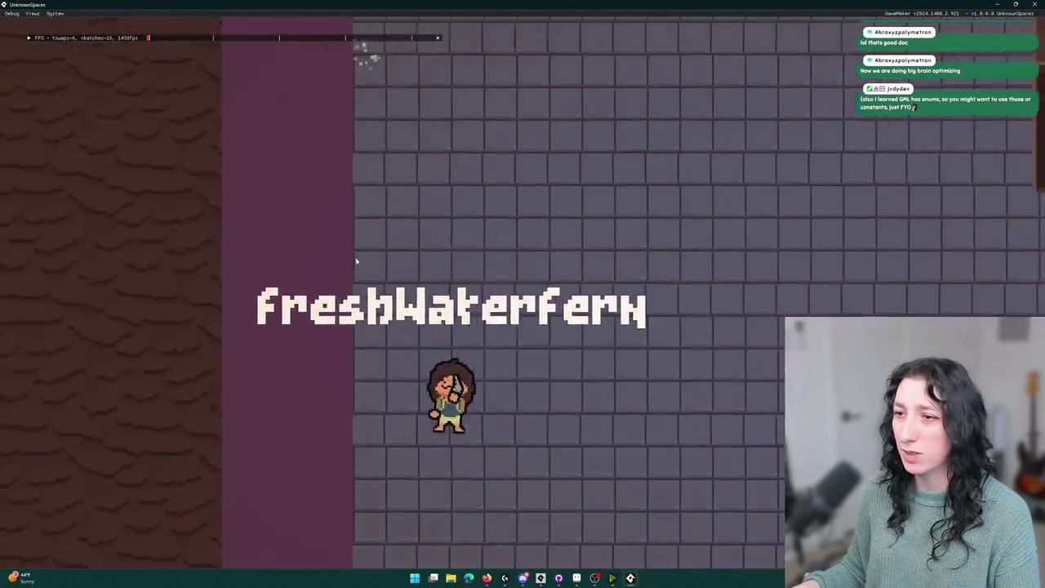
key(d)
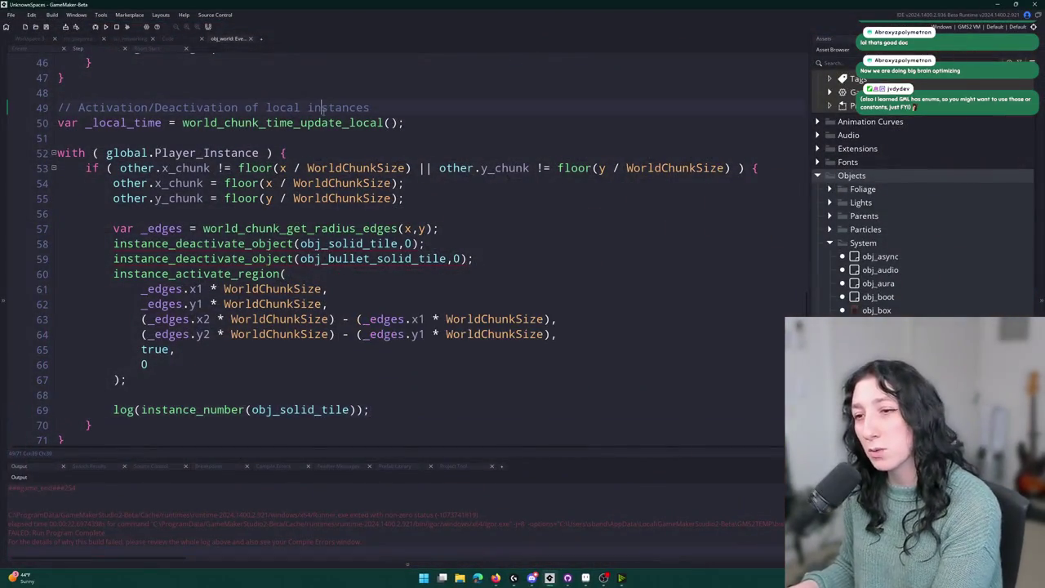
mouse_move(371, 409)
mouse_down()
mouse_move(380, 362)
mouse_move(373, 383)
mouse_up()
Delete the log(instance_number(obj_solid_tile)) line and scroll back to the top of the Step code.
key(BackSpace)
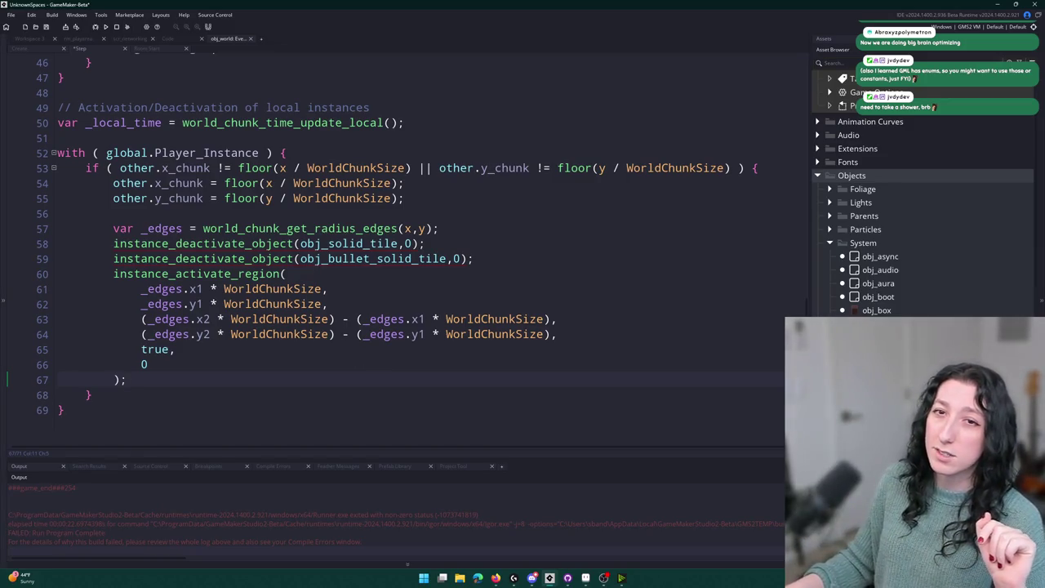
scroll(457, 155, up, 2)
scroll(457, 155, up, 10)
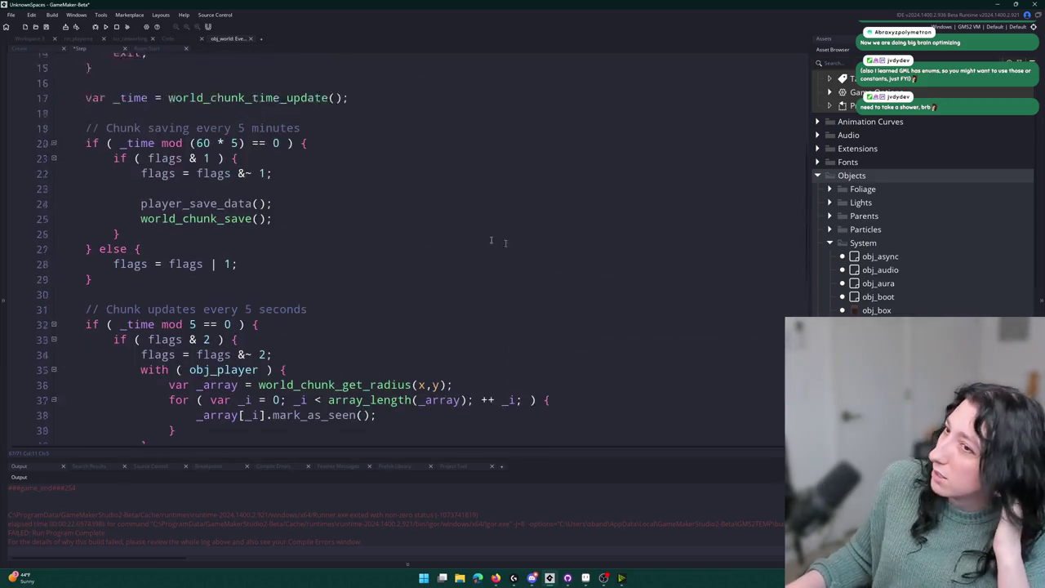
scroll(270, 194, up, 3)
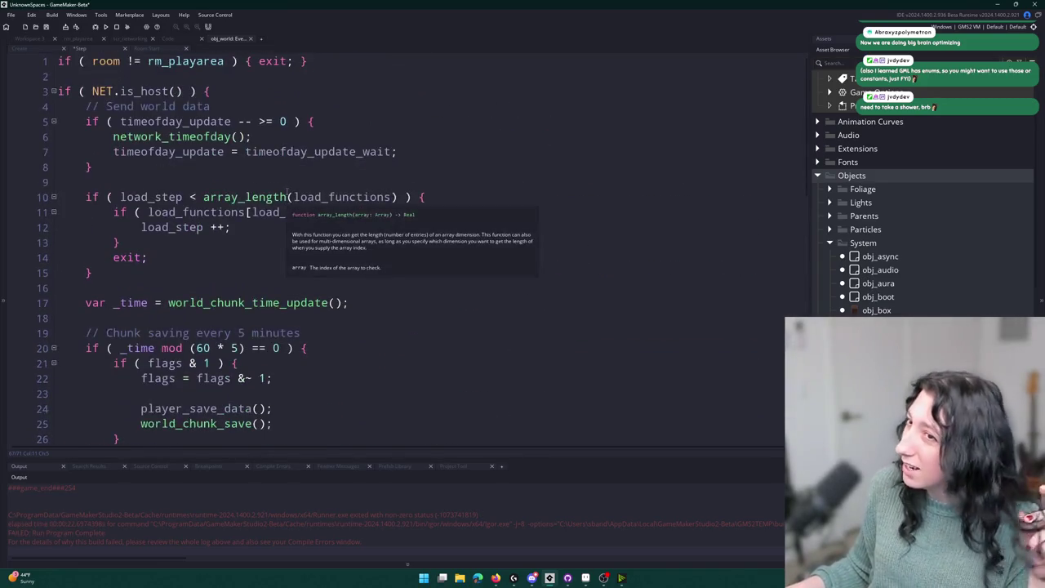
In GitHub Desktop, commit the 26 changed files to main with the summary 'Added more things'.
click(569, 576)
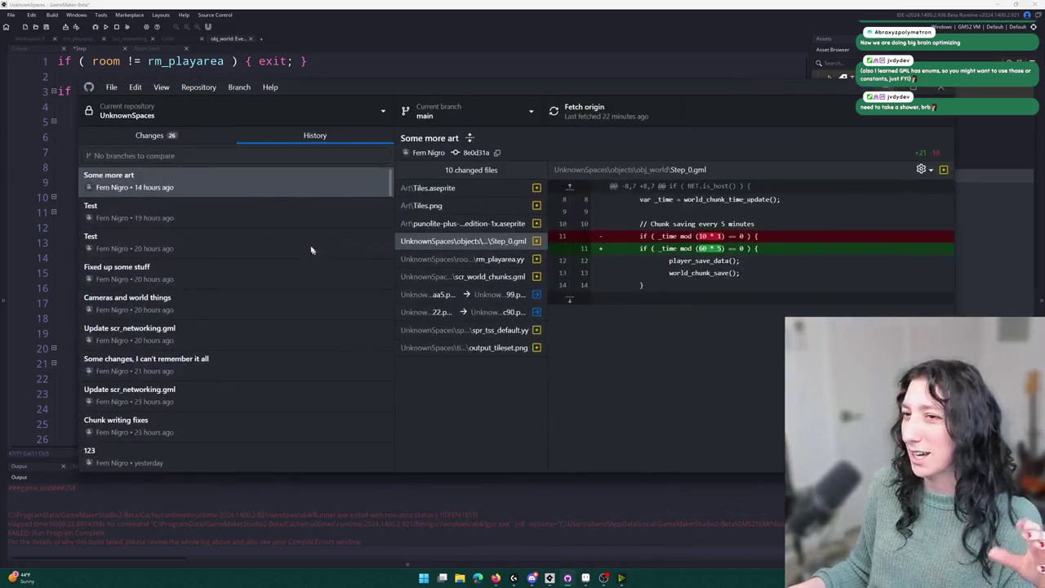
click(228, 137)
click(228, 356)
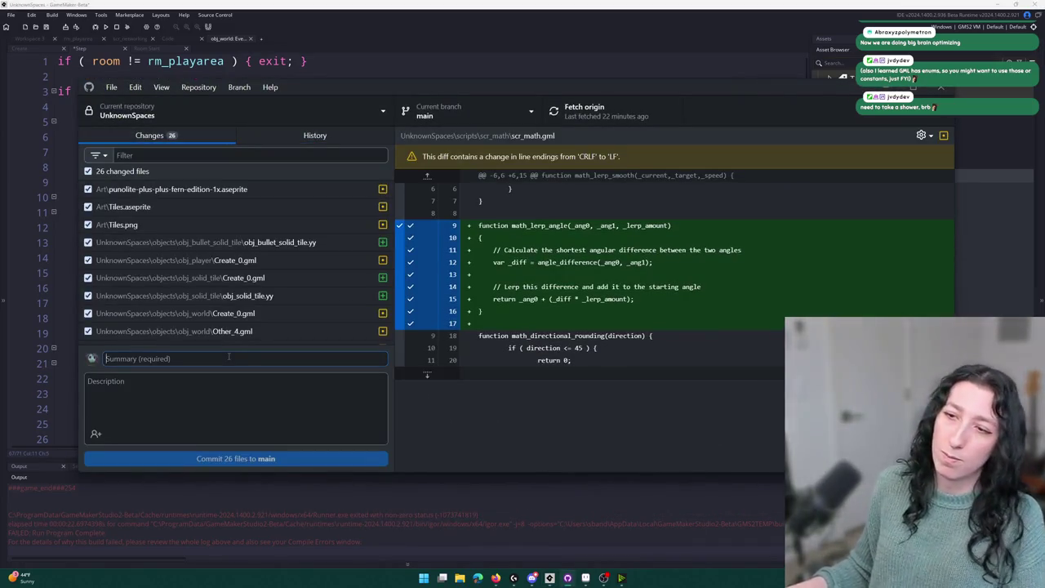
text(ad)
key(BackSpace)
key(BackSpace)
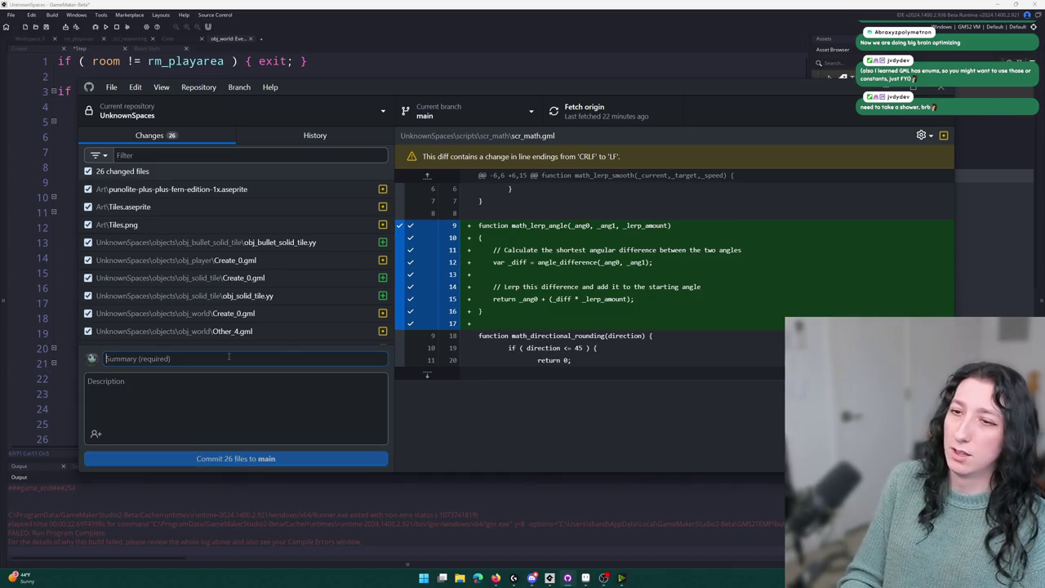
text(Addedk)
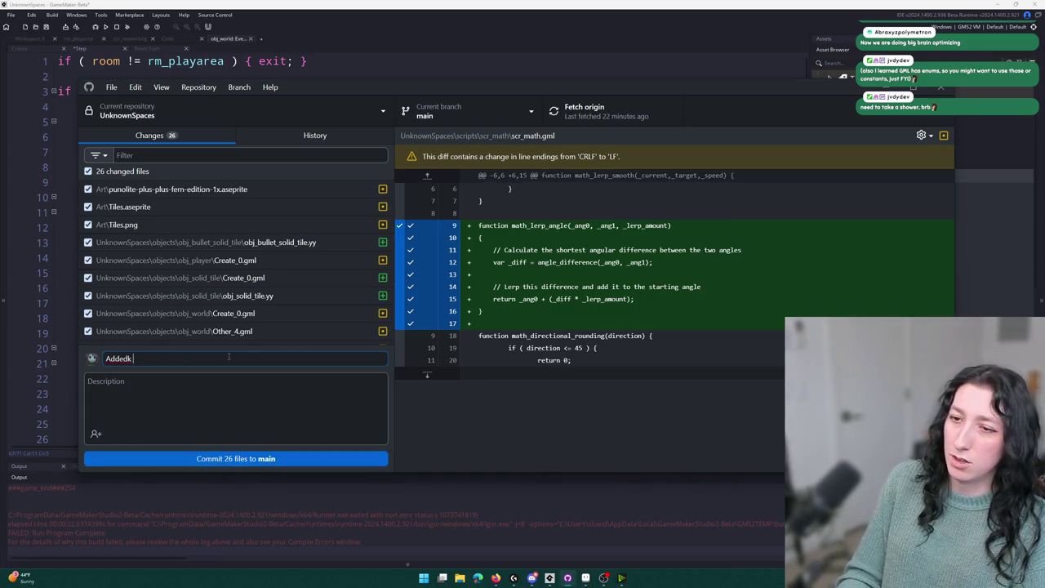
key(BackSpace)
text(more things)
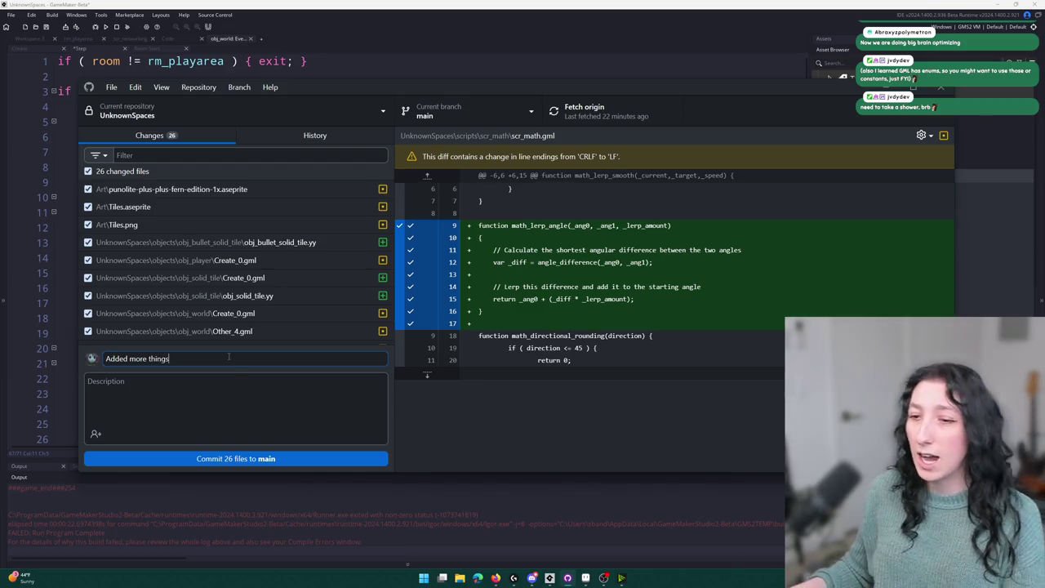
click(240, 458)
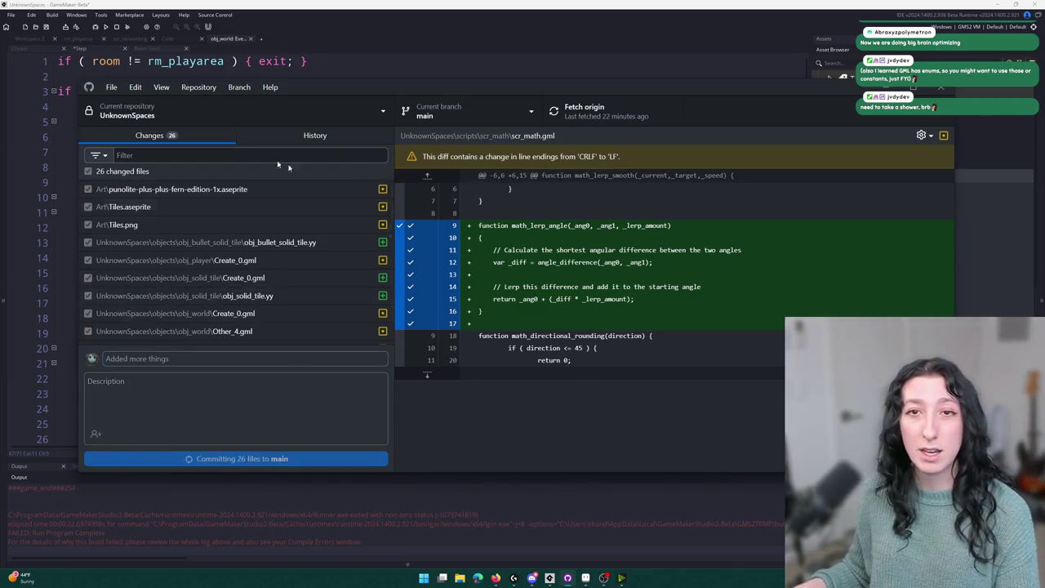
Push the commit to origin, then switch to the browser's 'fish swimming' results.
click(582, 111)
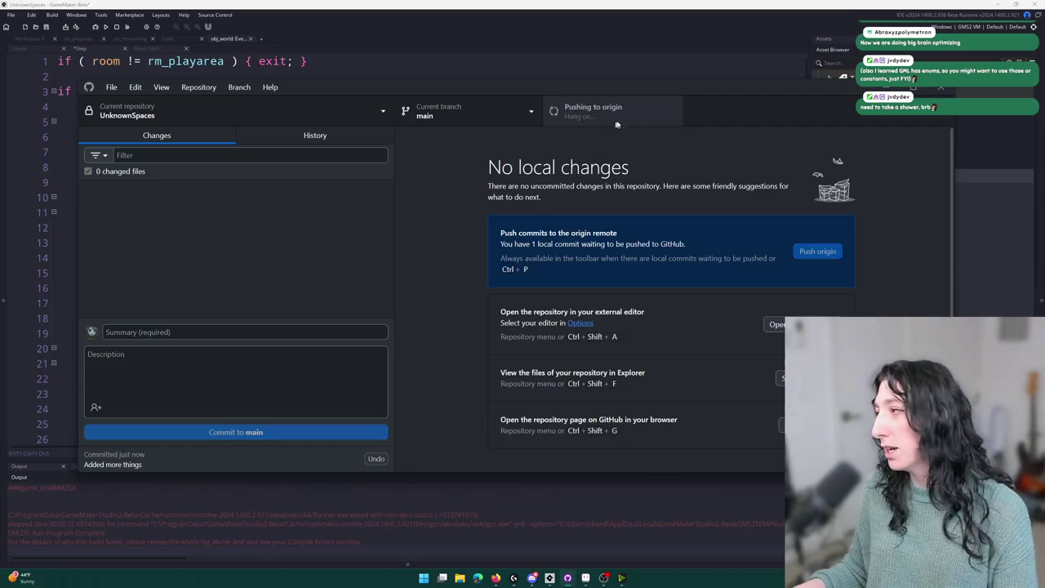
click(694, 10)
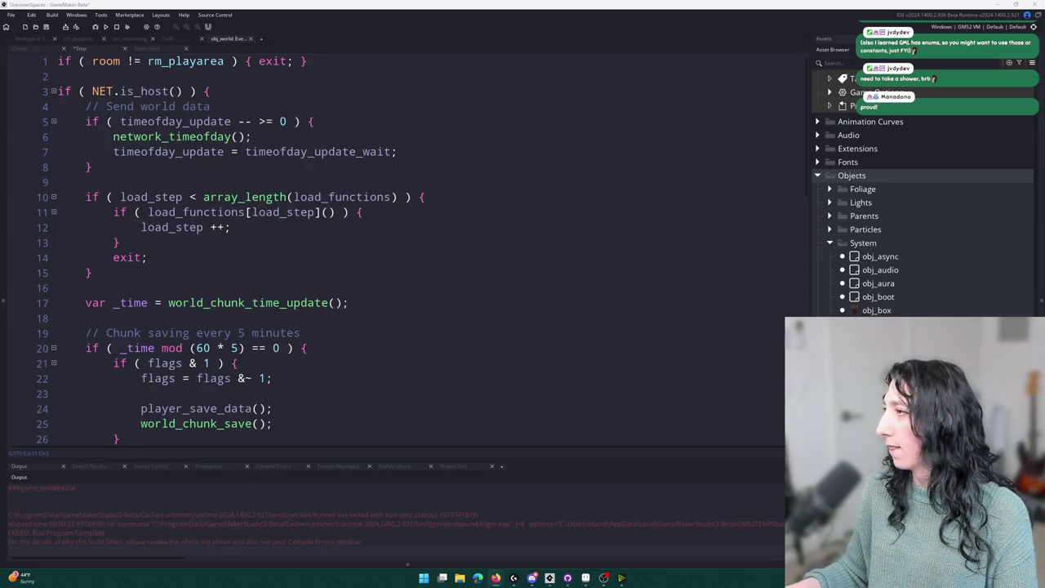
key(alt+Tab)
Scroll the fish swimming results and open the BBC Earth 'Stunning 4K Underwater Nature Footage' video.
scroll(425, 269, down, 10)
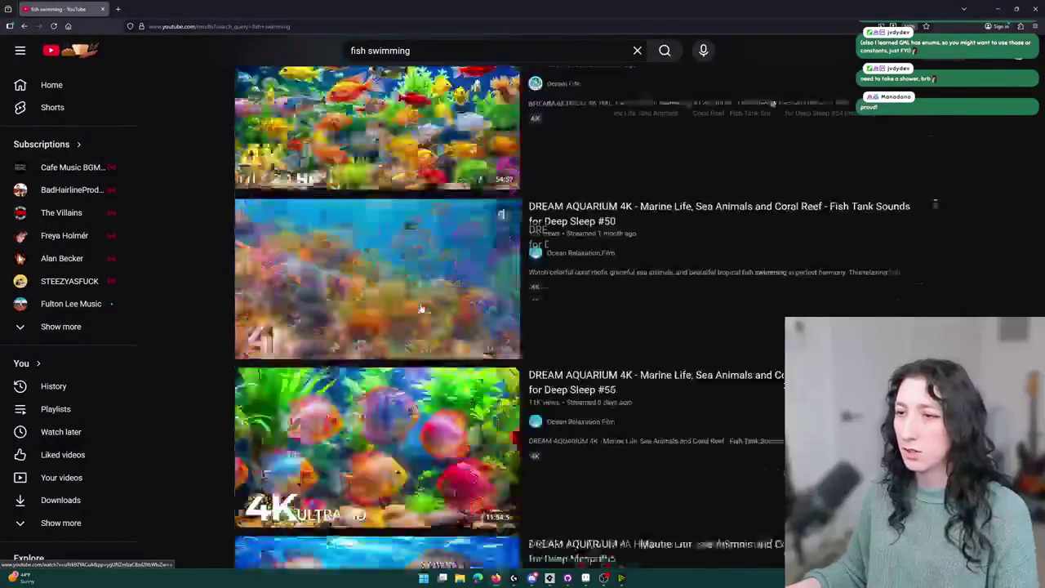
scroll(410, 290, down, 3)
scroll(380, 417, down, 2)
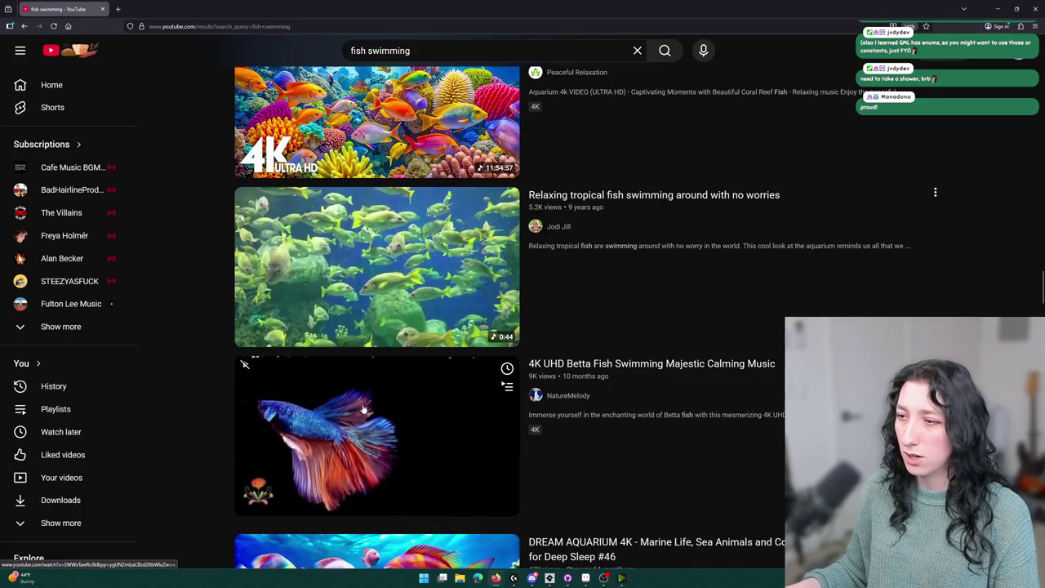
scroll(365, 408, down, 4)
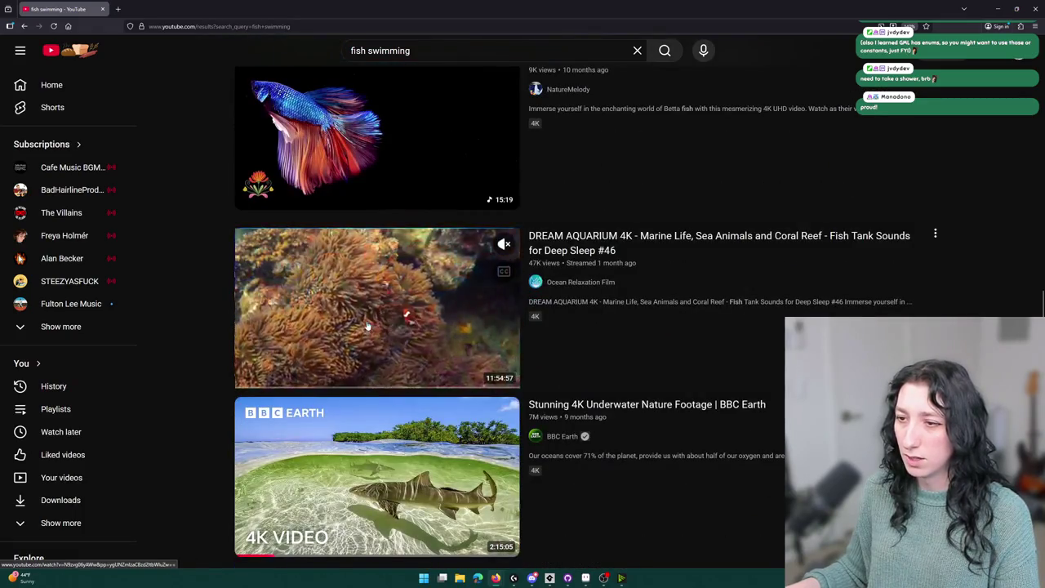
click(515, 482)
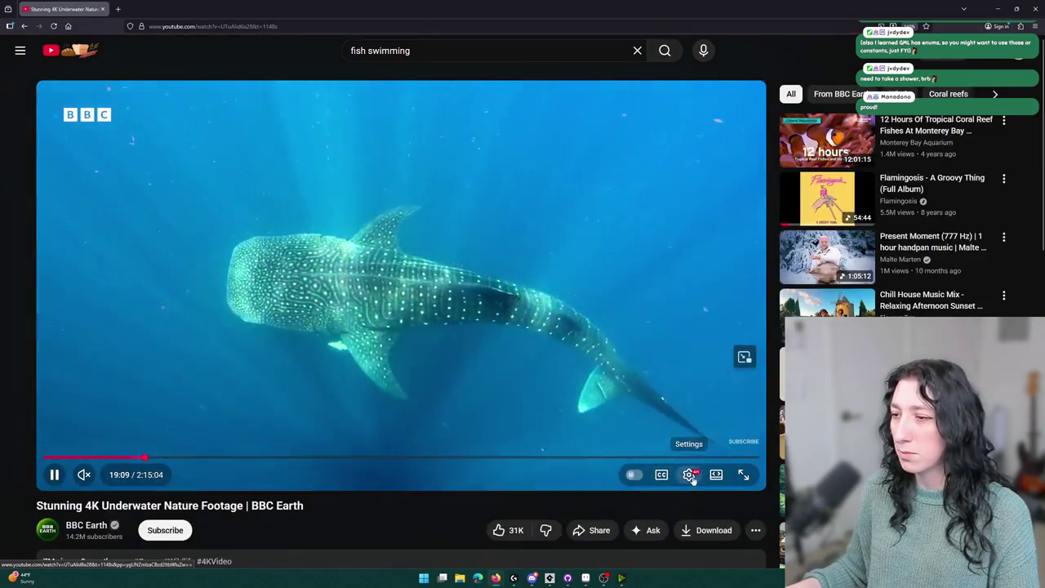
Set the video's playback speed to 2 and watch it full screen.
click(689, 474)
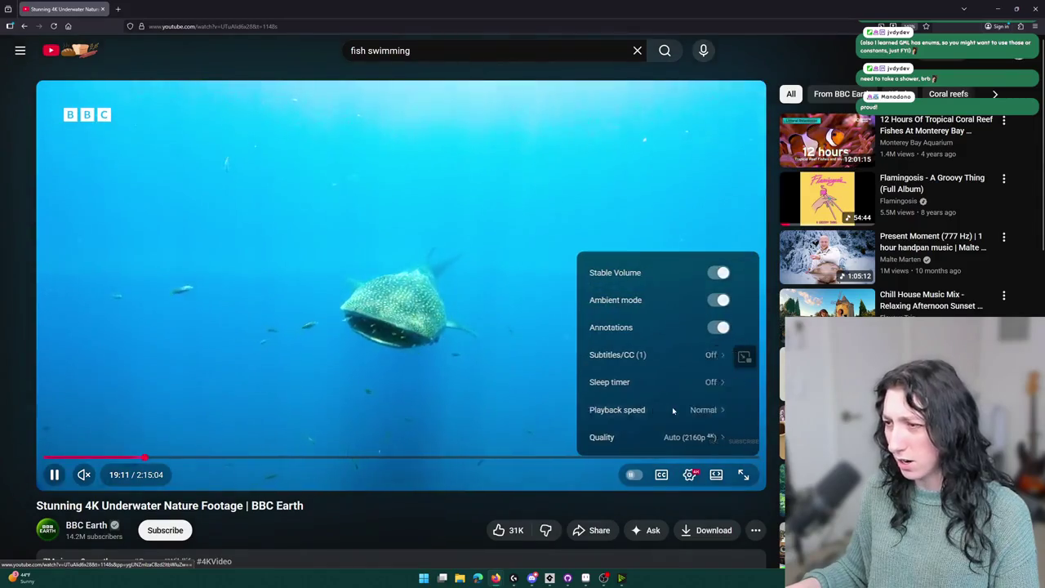
click(670, 410)
scroll(670, 415, down, 3)
click(665, 346)
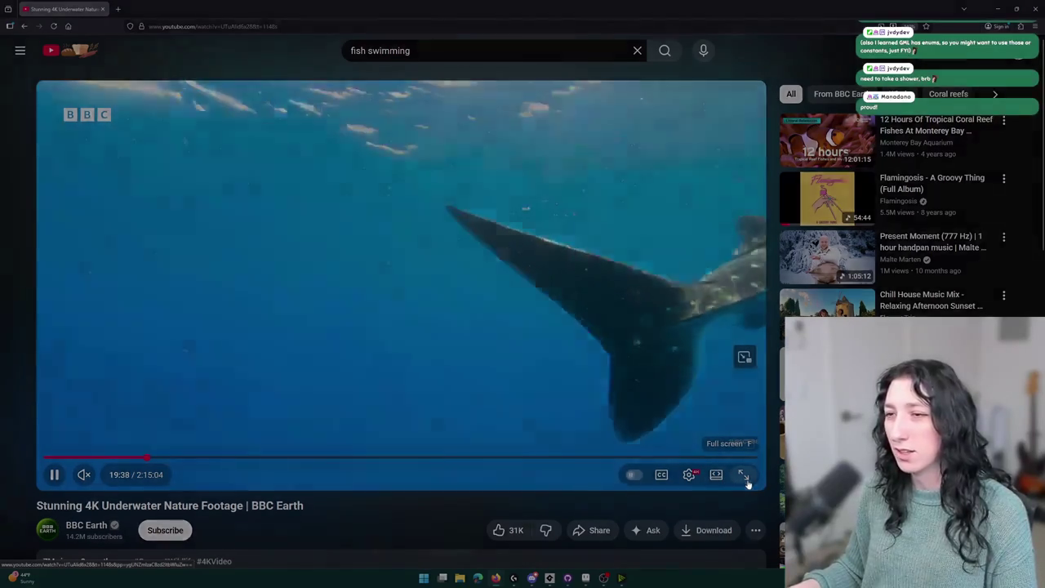
click(743, 474)
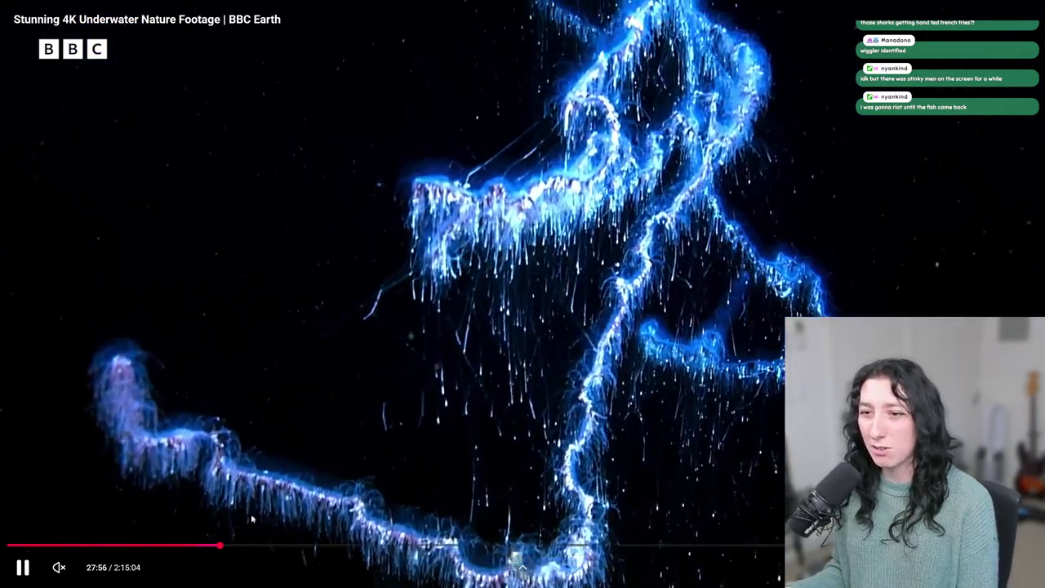
Skip ahead in the underwater footage to about 1:10:48.
drag(229, 544, 227, 546)
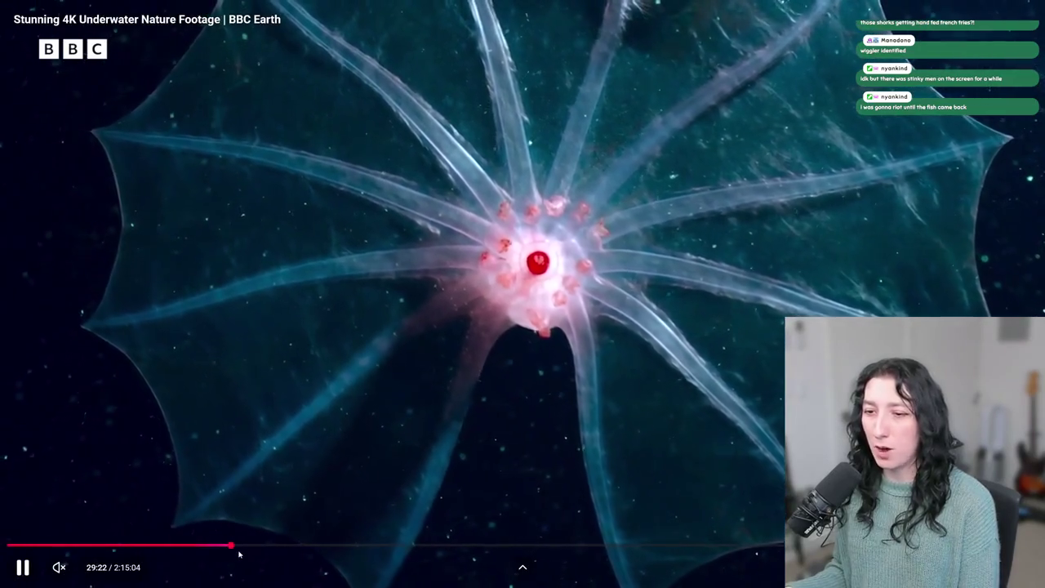
drag(237, 548, 237, 548)
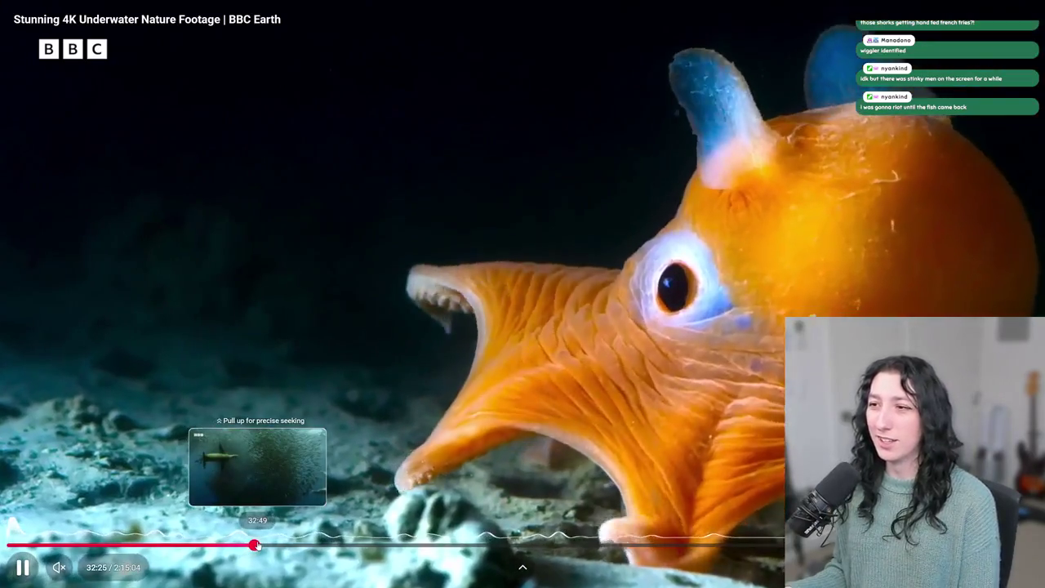
drag(258, 545, 267, 546)
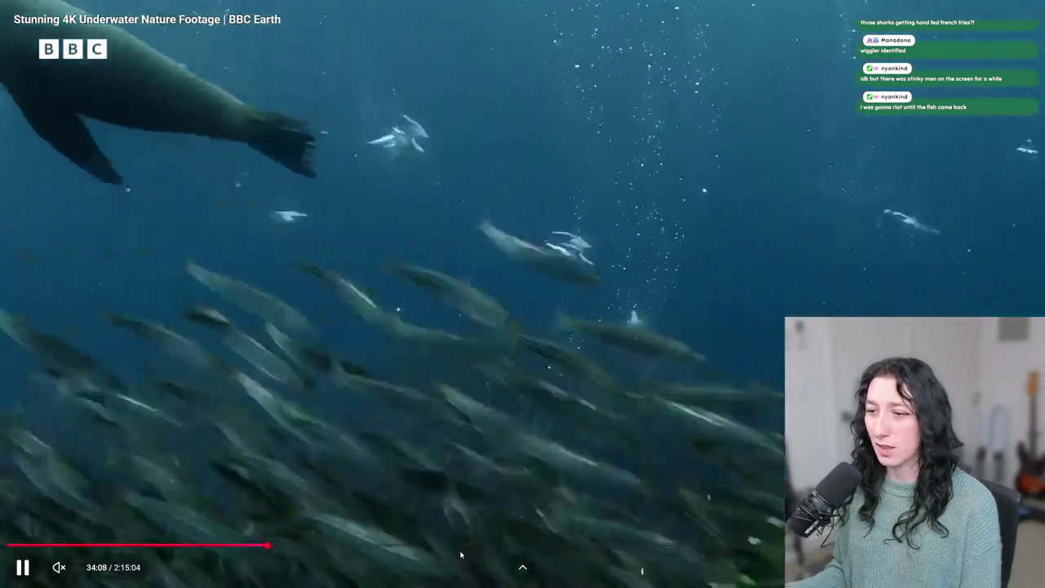
mouse_move(461, 555)
mouse_down()
mouse_move(466, 546)
mouse_move(547, 545)
mouse_up()
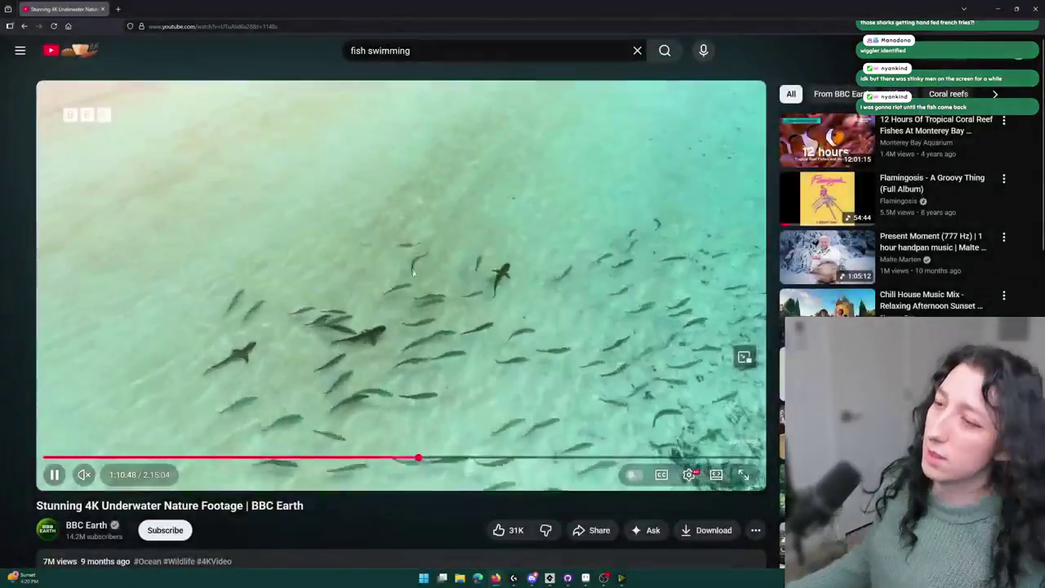
Leave fullscreen, pause the video, and switch back to GameMaker.
click(474, 311)
click(548, 273)
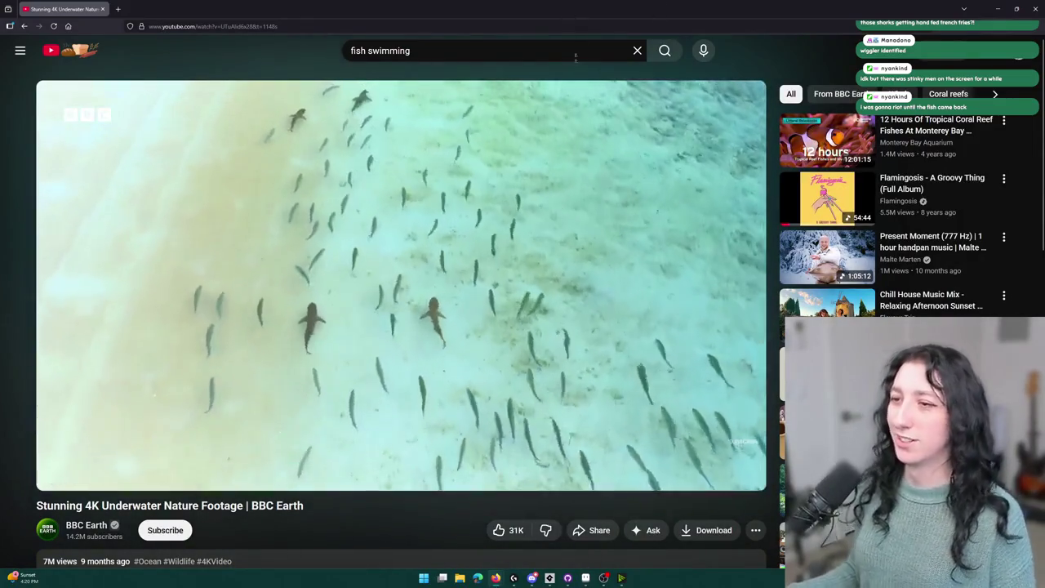
click(451, 91)
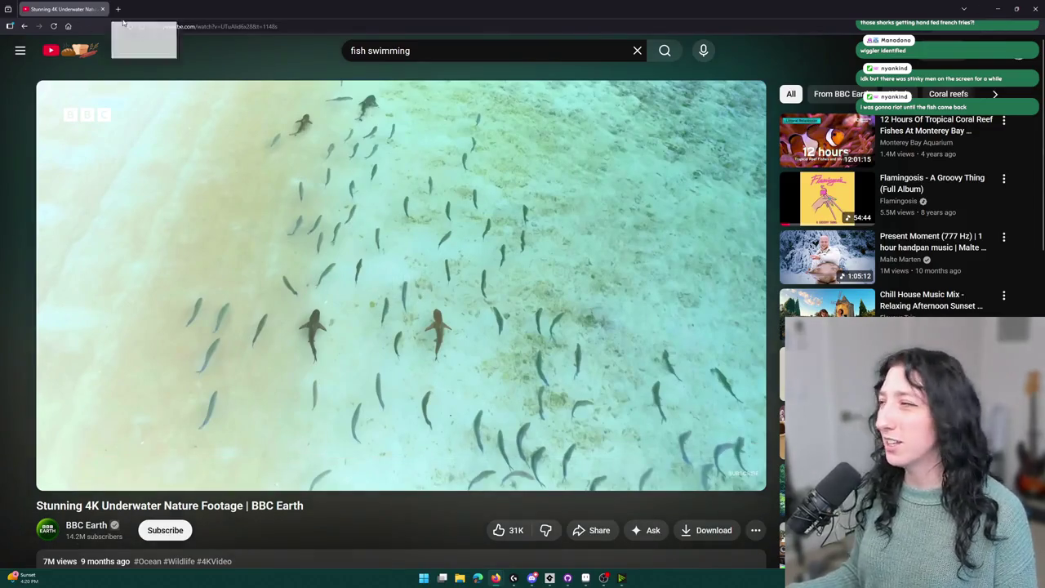
key(alt+Tab)
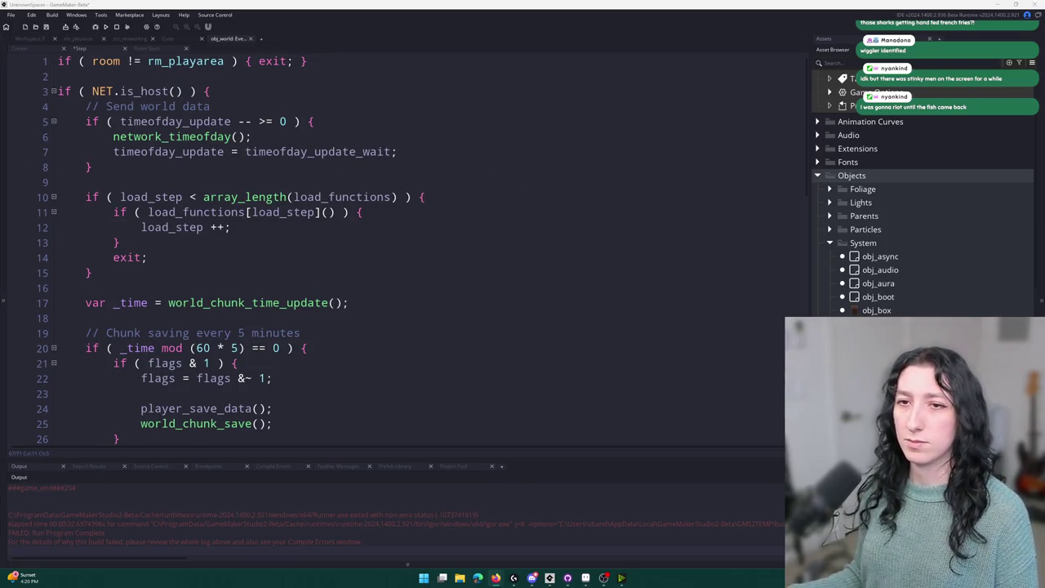
Scroll through the rest of the obj_world Step event code, then close its code tab.
click(427, 197)
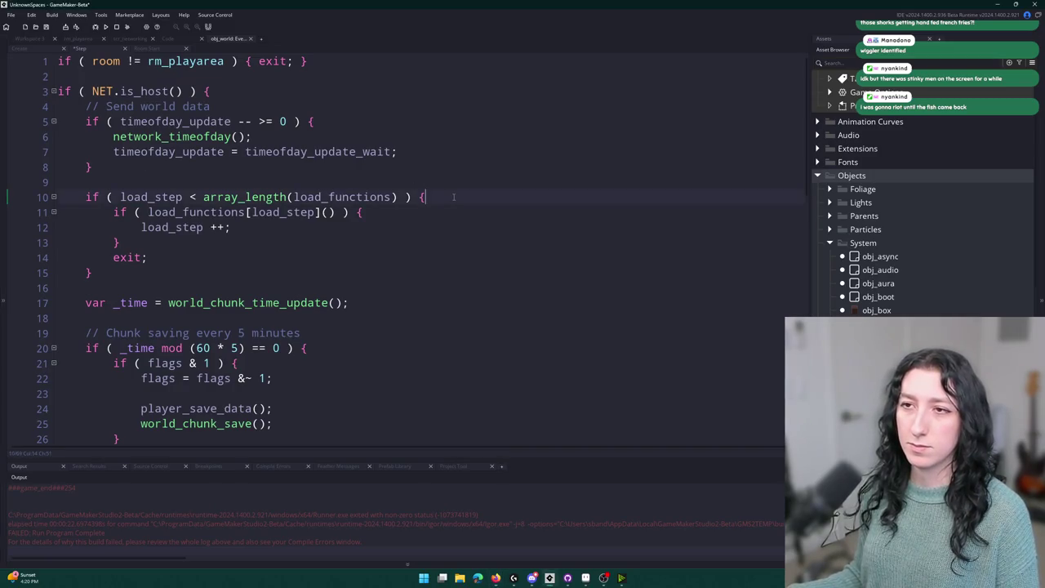
scroll(404, 207, down, 2)
scroll(404, 208, down, 13)
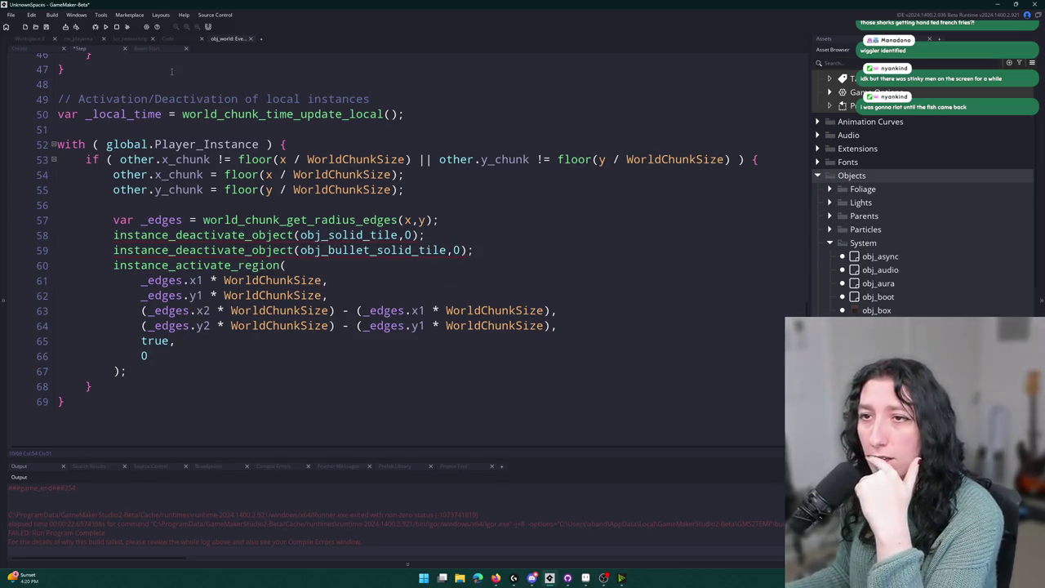
click(251, 38)
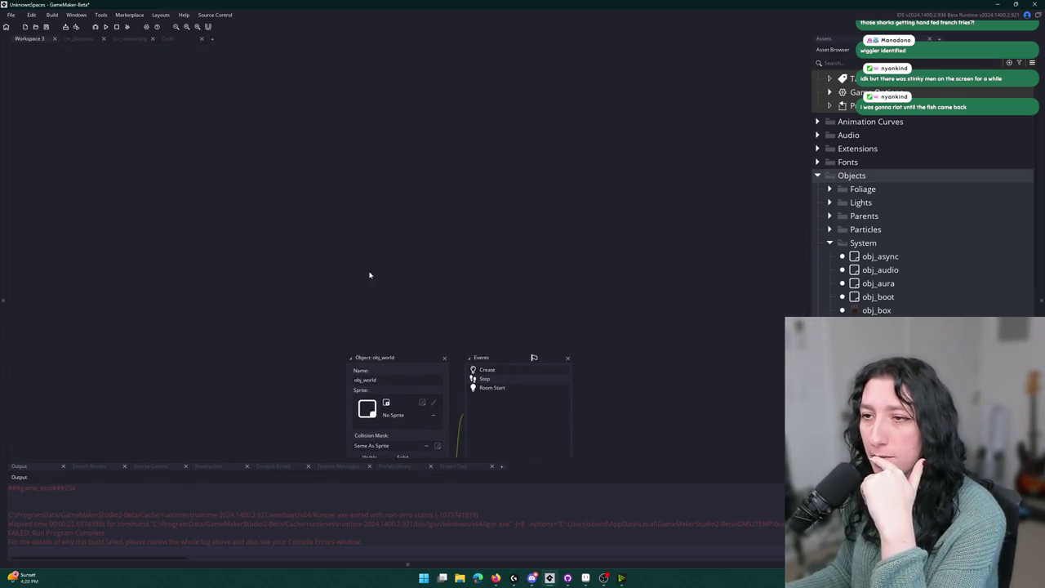
Close the obj_world editor and open the rm_playarea room, panning toward the lit area.
click(46, 27)
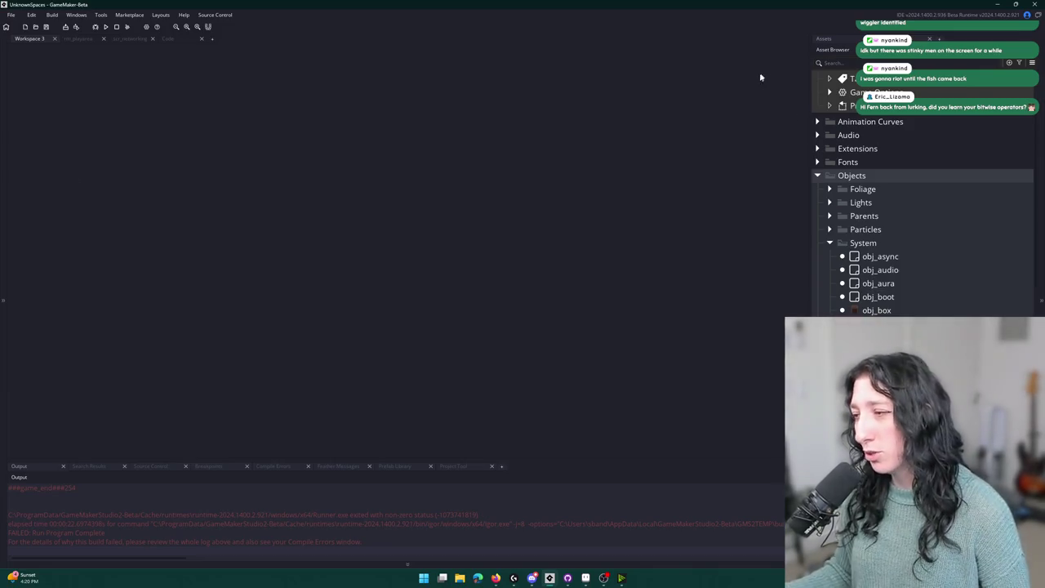
scroll(898, 204, down, 2)
click(898, 270)
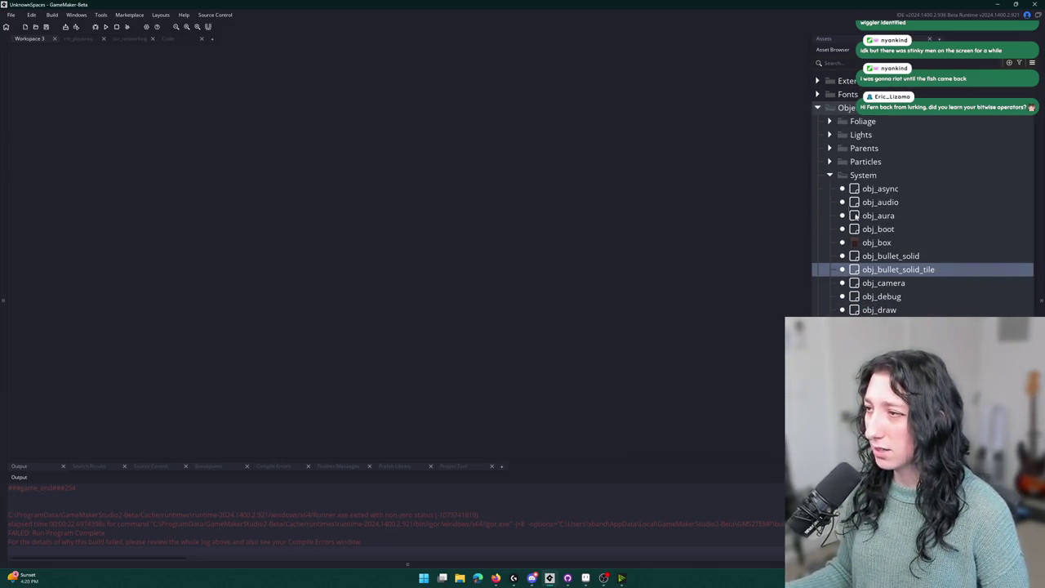
click(89, 40)
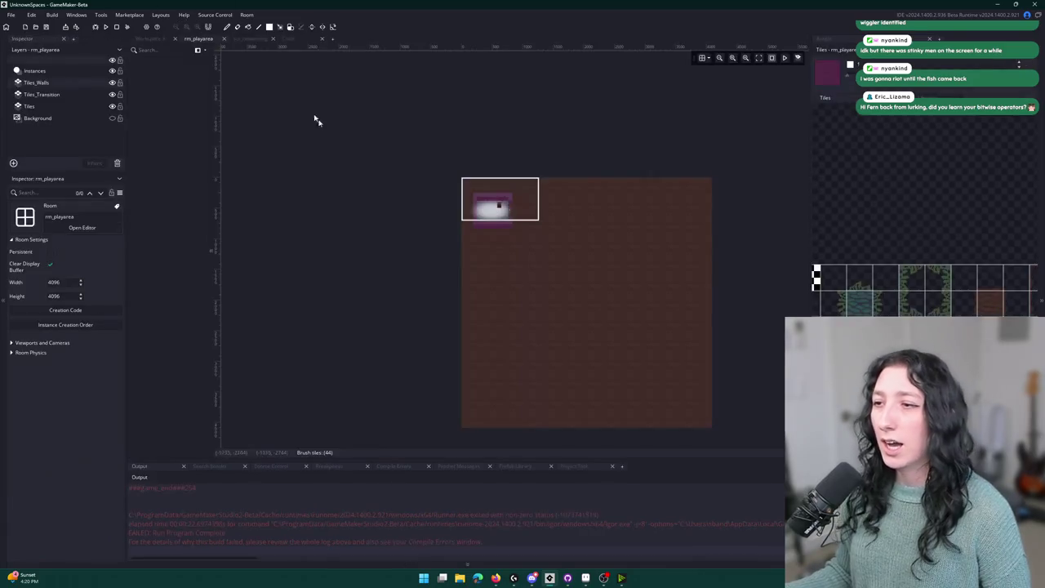
scroll(446, 177, up, 5)
scroll(463, 239, down, 2)
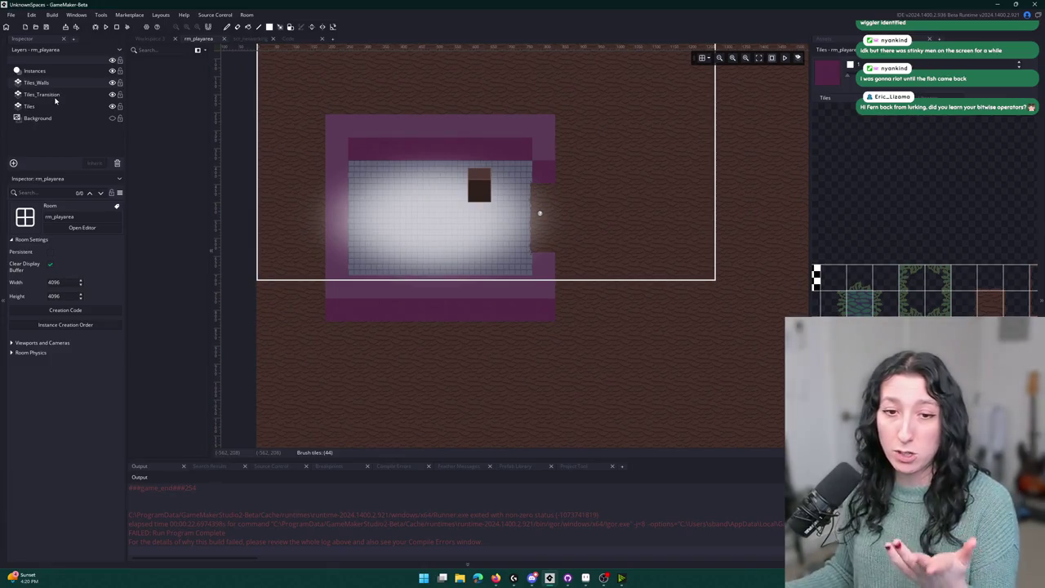
mouse_move(478, 101)
mouse_down()
mouse_move(432, 158)
mouse_move(499, 163)
mouse_move(286, 100)
mouse_move(233, 305)
mouse_move(226, 384)
mouse_move(249, 271)
mouse_up()
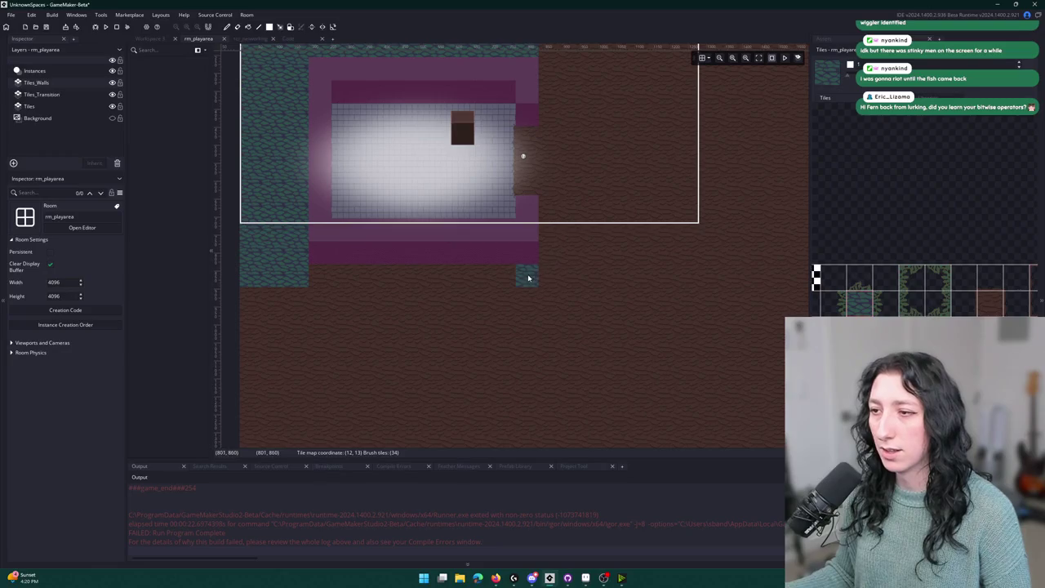
Paint teal wall tiles below the pink area, then undo them with Ctrl+Z.
drag(527, 275, 248, 343)
drag(323, 228, 300, 334)
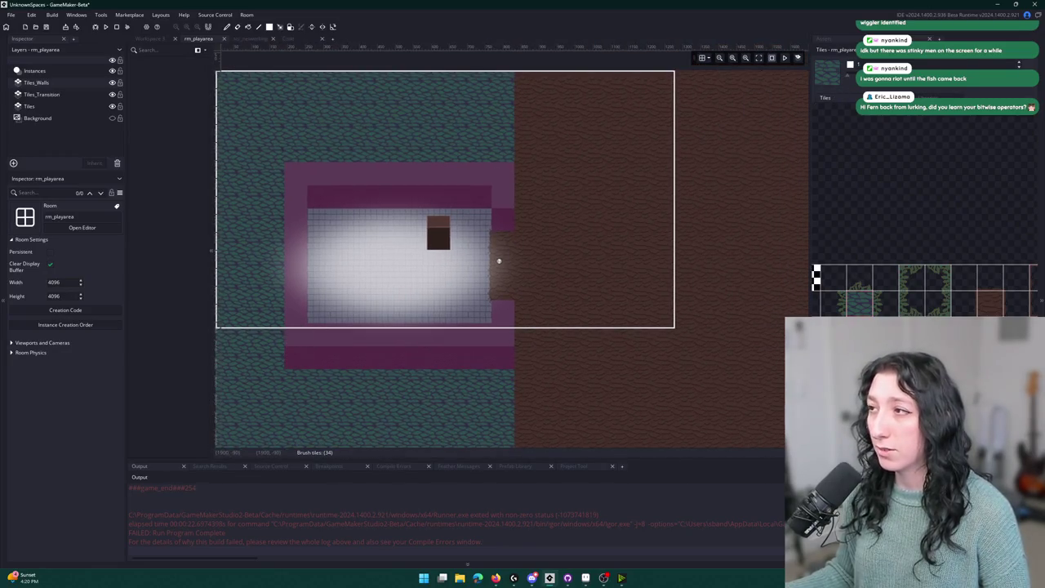
click(829, 40)
click(848, 63)
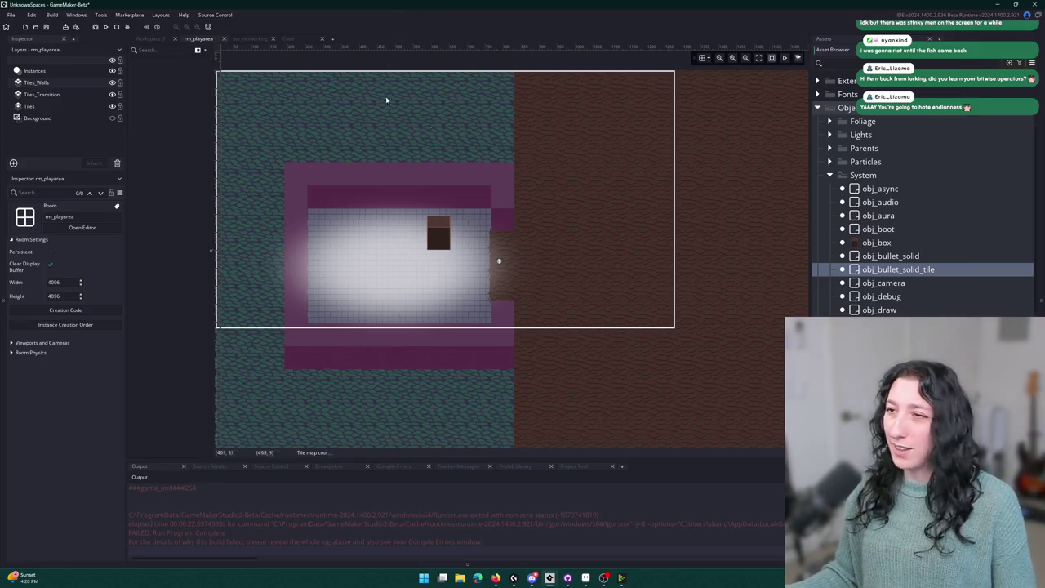
mouse_move(543, 176)
mouse_down()
mouse_move(523, 170)
mouse_move(711, 87)
mouse_up()
scroll(496, 245, right, 3)
scroll(496, 245, down, 3)
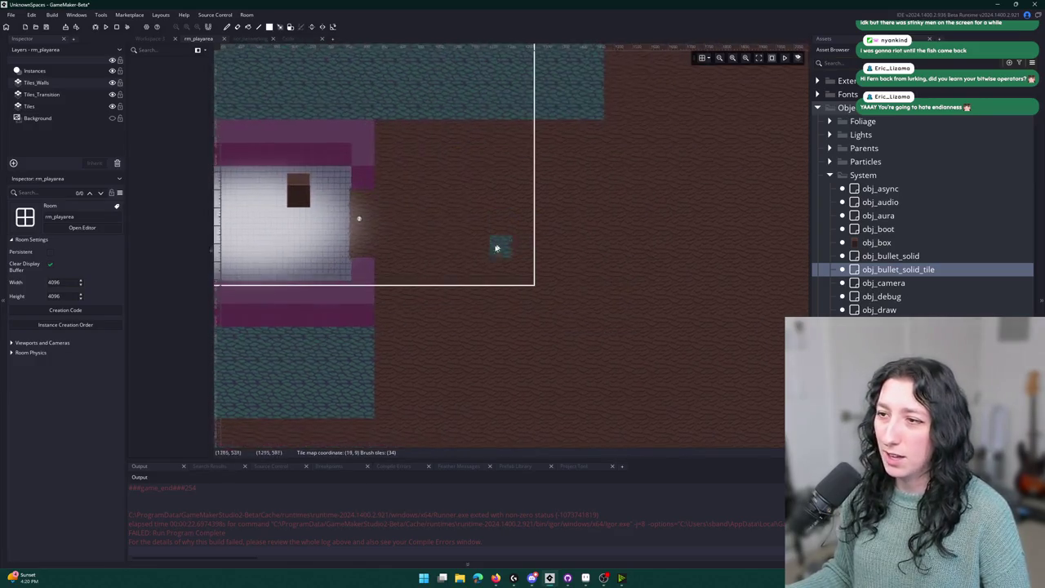
scroll(429, 260, down, 3)
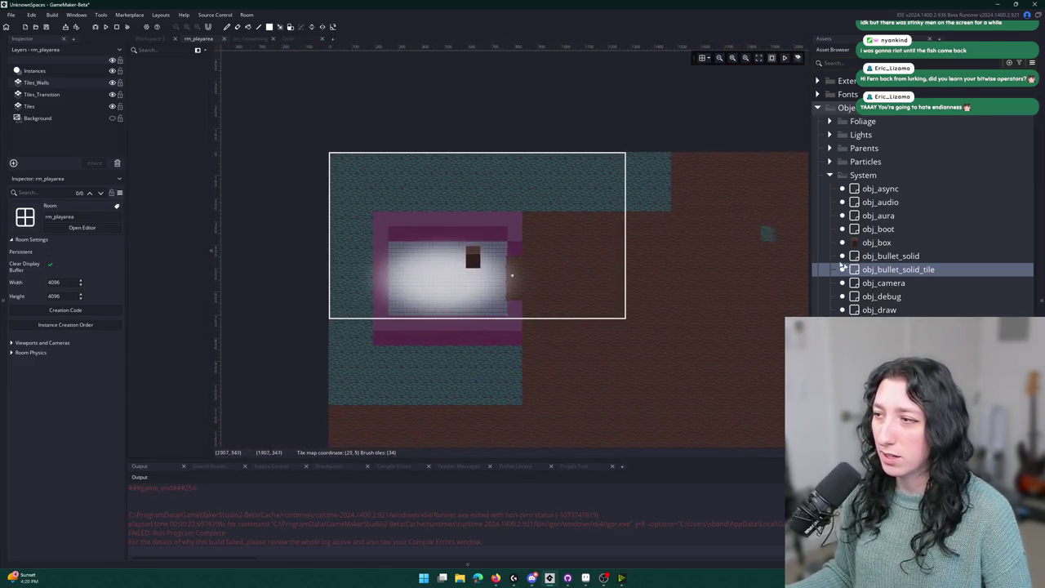
key(ctrl+z)
key(ctrl+z)
key(ctrl+z)
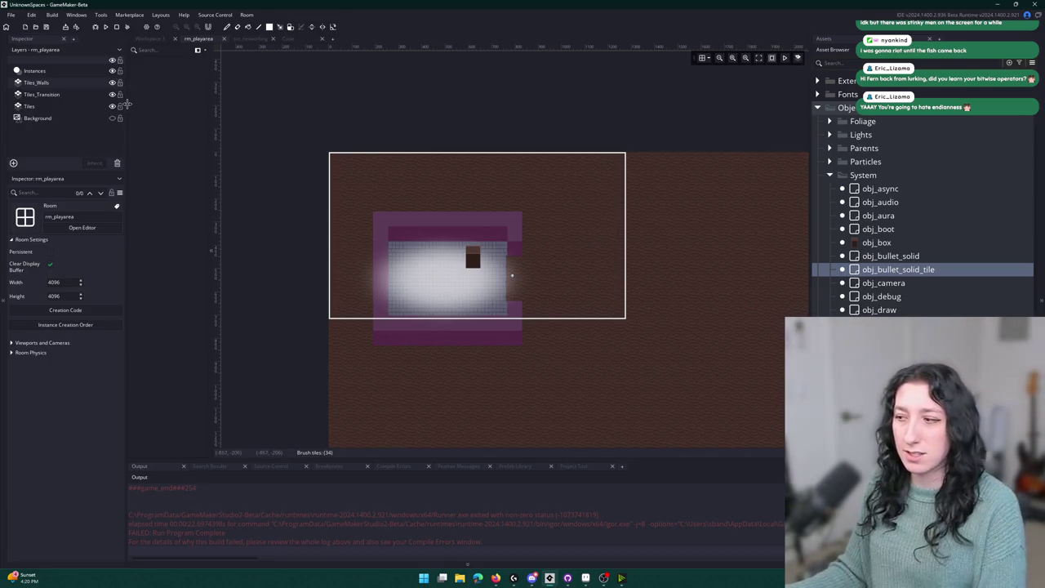
Select the Instances layer and build and run the game with F5.
click(34, 70)
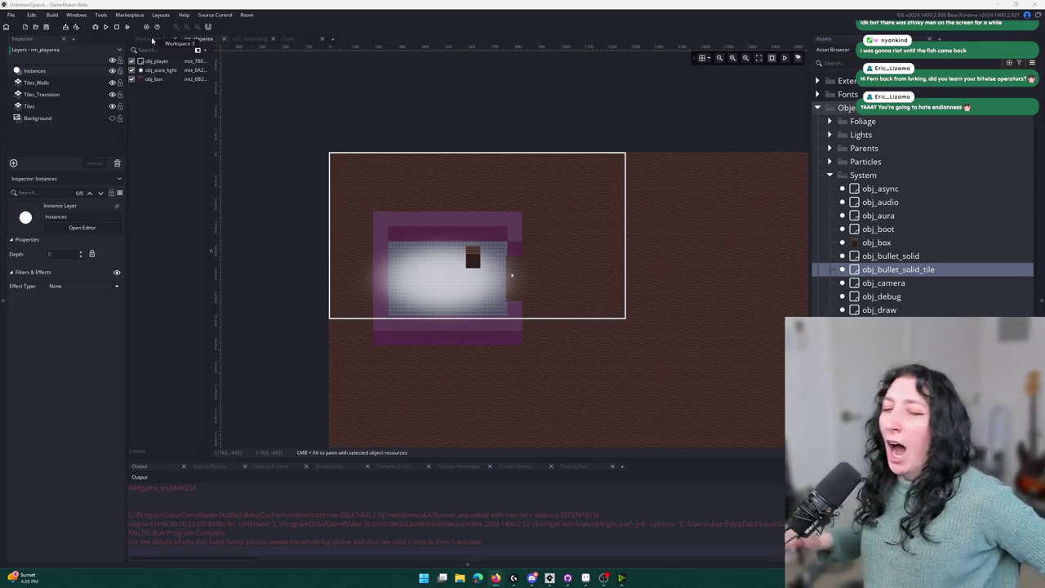
key(F5)
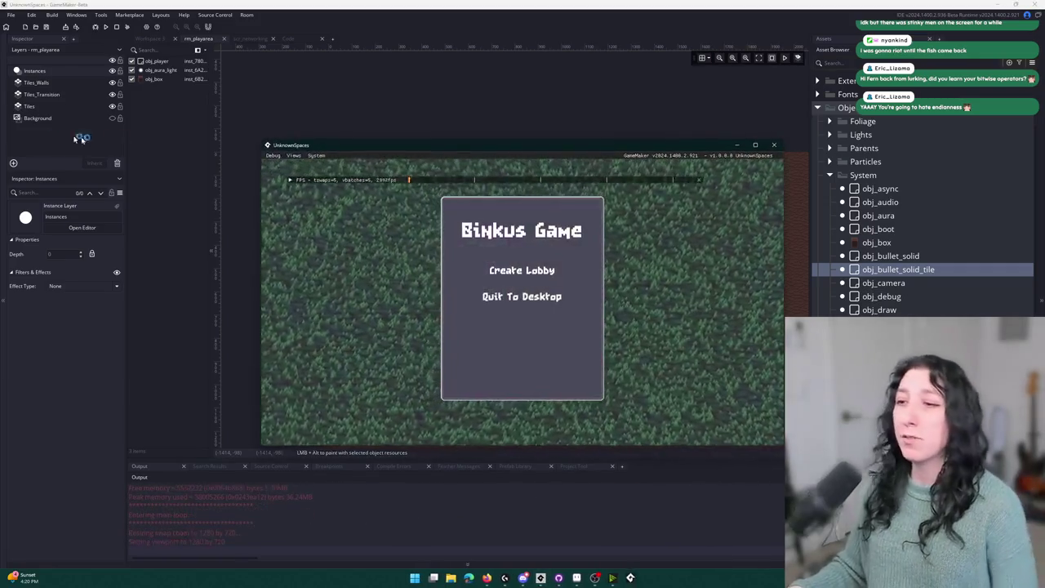
Create a lobby from the title menu and fire the grapple toward the upper right.
mouse_move(476, 143)
mouse_down()
mouse_move(473, 8)
mouse_move(456, 65)
mouse_move(455, 1)
mouse_up()
click(515, 238)
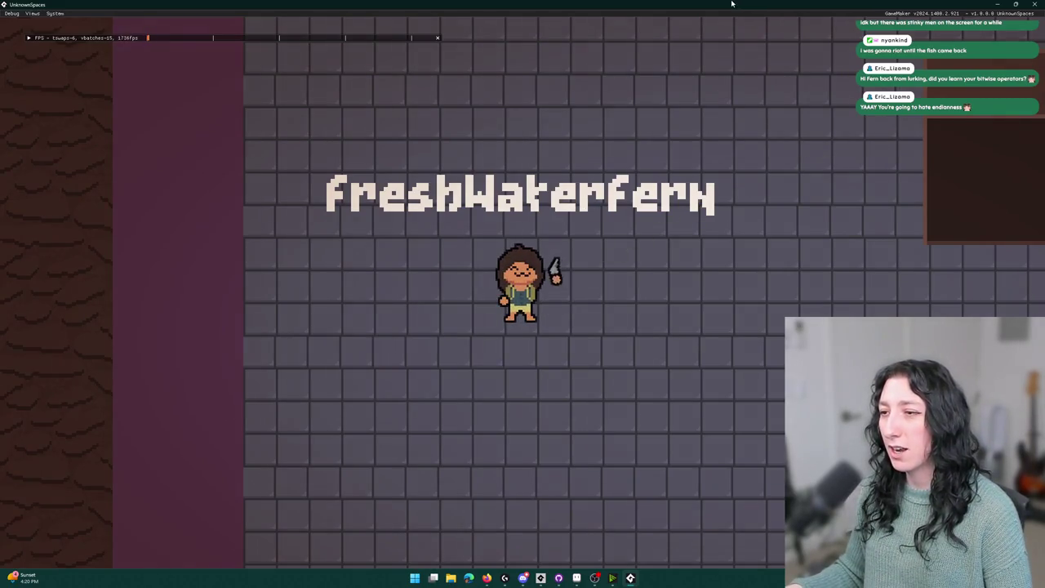
click(784, 106)
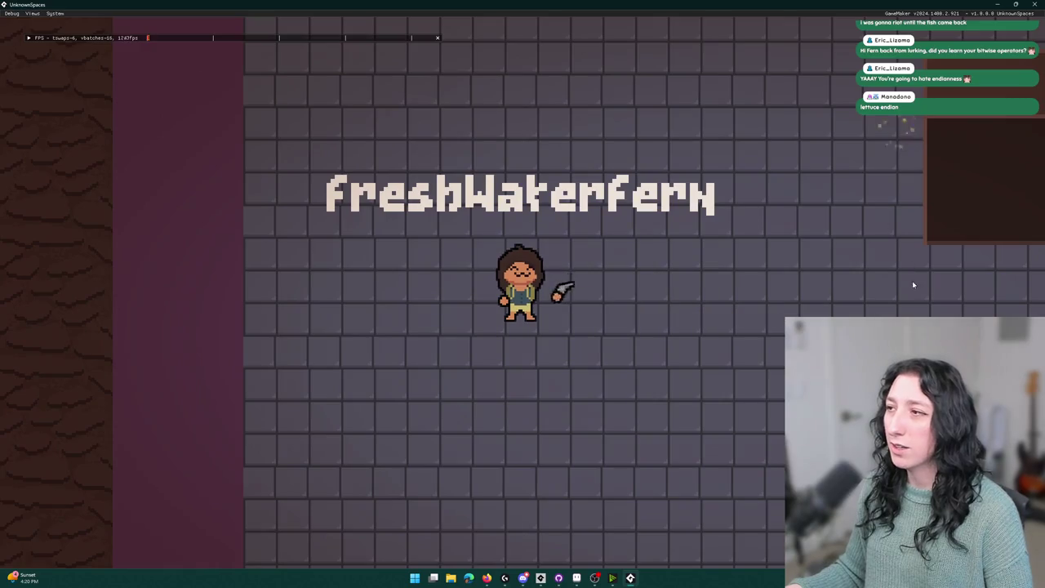
click(857, 82)
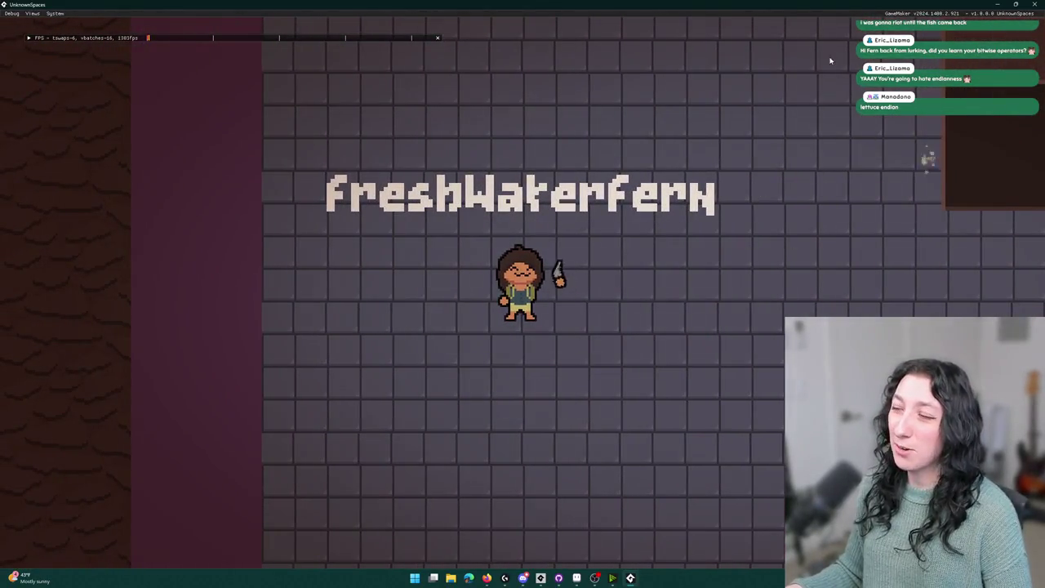
click(807, 122)
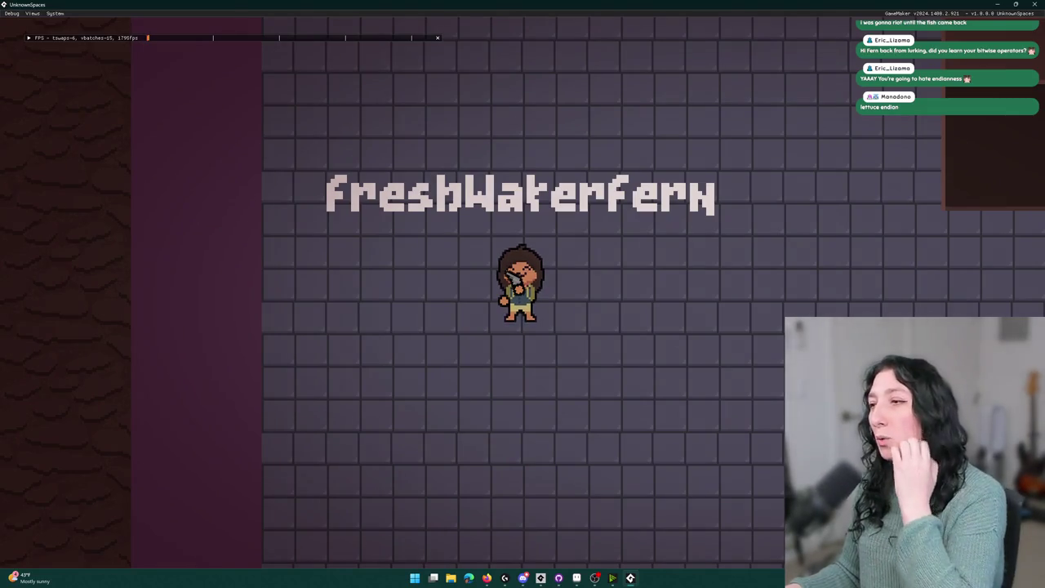
Walk the character around the room with WASD and toggle the game to fullscreen.
key(a)
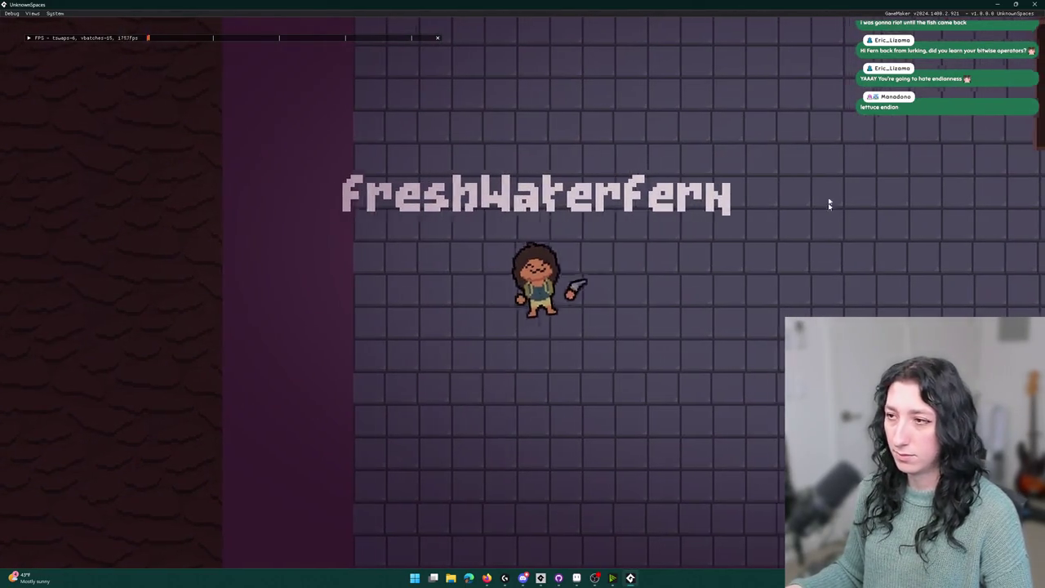
key(w)
key(s)
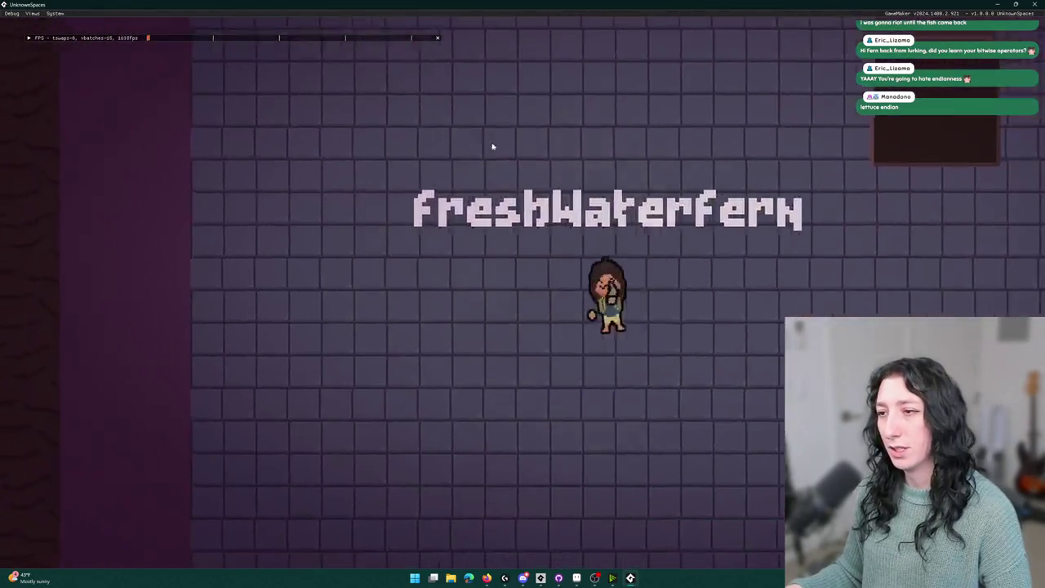
key(a)
key(a)
key(d)
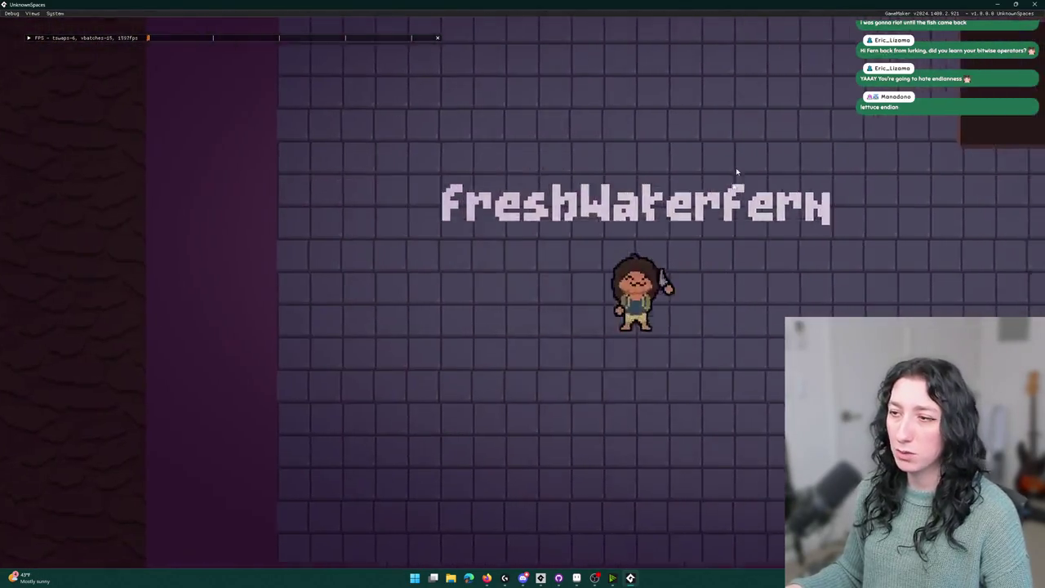
key(s)
key(w)
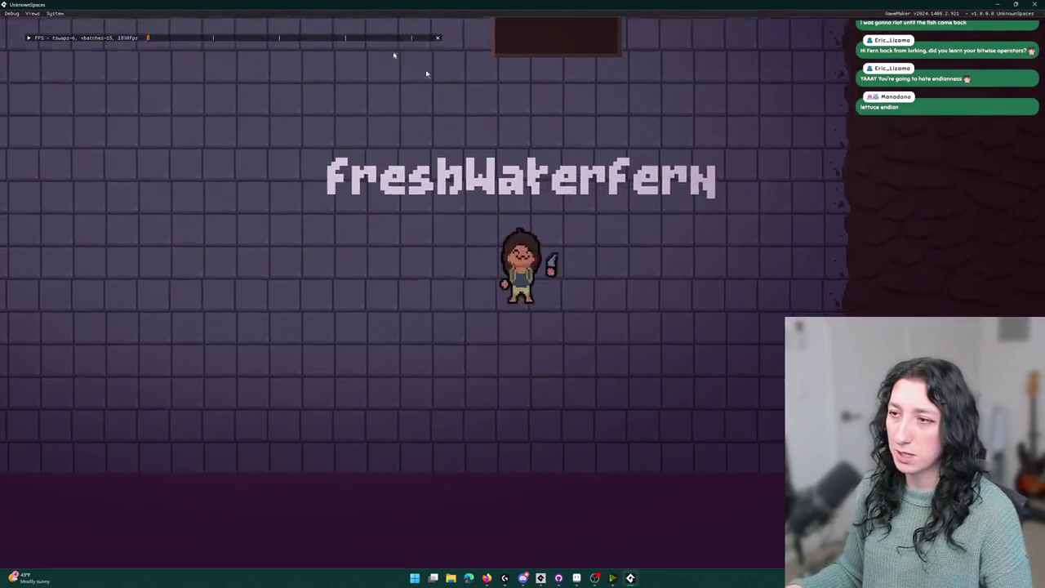
key(alt+Return)
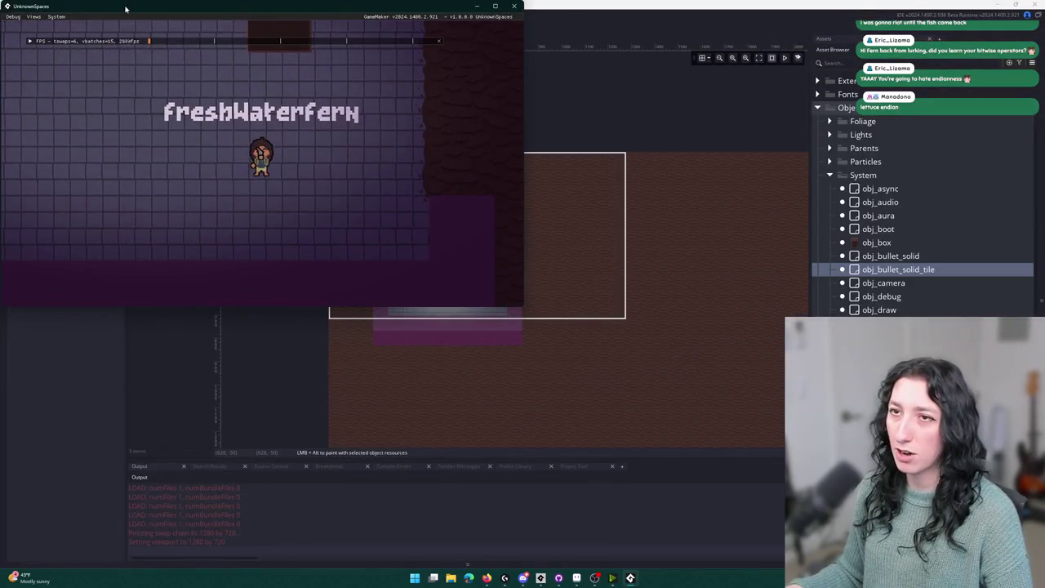
Toggle fullscreen off and walk the character up and left.
key(alt+Return)
key(w)
key(a)
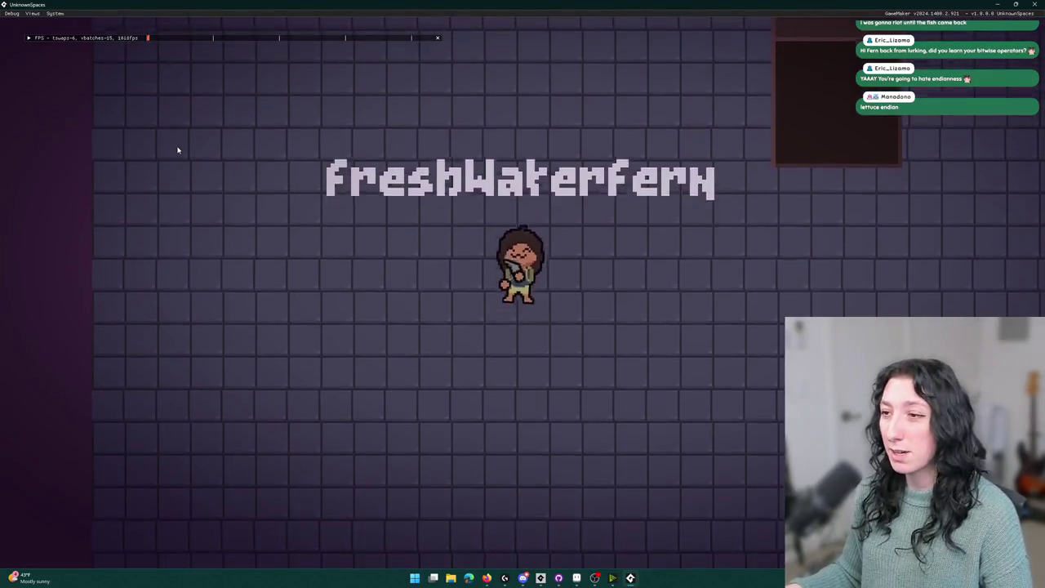
Put the yellow hat from the inventory bag on the character's head, then close the game.
key(i)
drag(267, 335, 204, 98)
mouse_move(307, 334)
mouse_down()
mouse_move(431, 204)
mouse_move(302, 335)
mouse_move(268, 339)
mouse_move(429, 231)
mouse_move(440, 212)
mouse_up()
key(i)
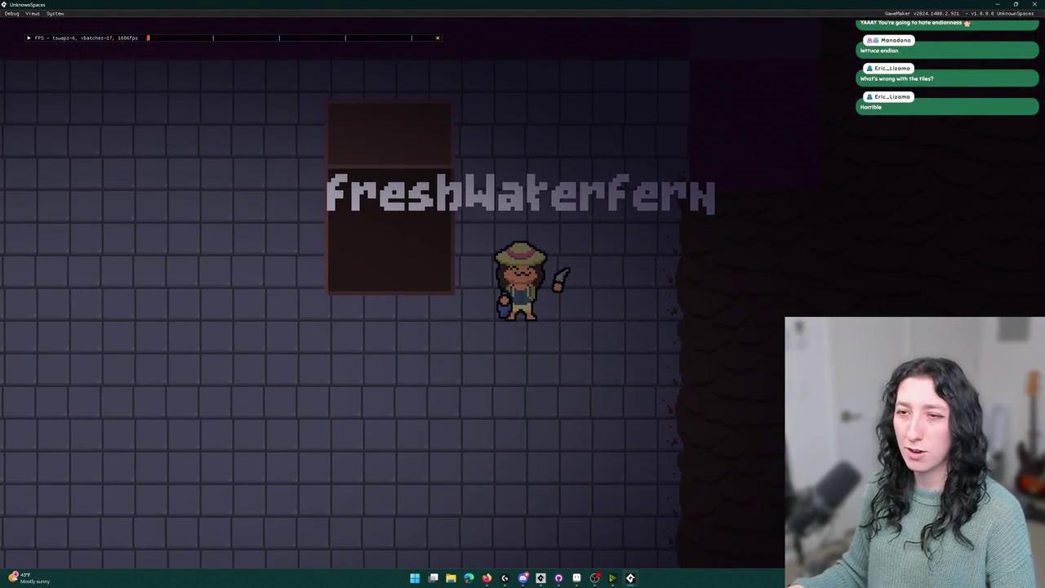
click(1034, 4)
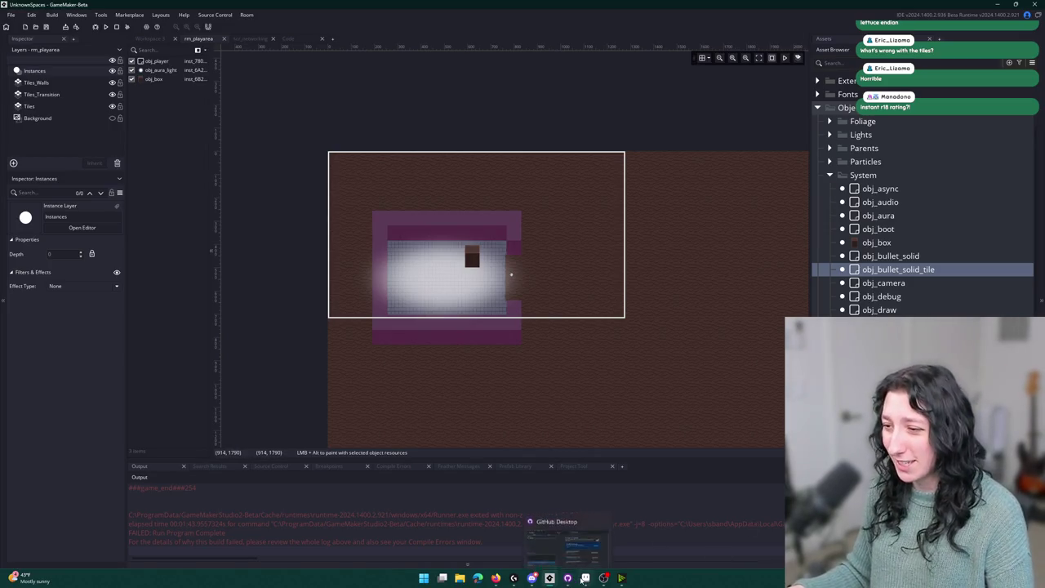
Bring the Aseprite window to the front.
mouse_move(568, 581)
click(579, 541)
scroll(377, 387, down, 2)
scroll(642, 425, up, 1)
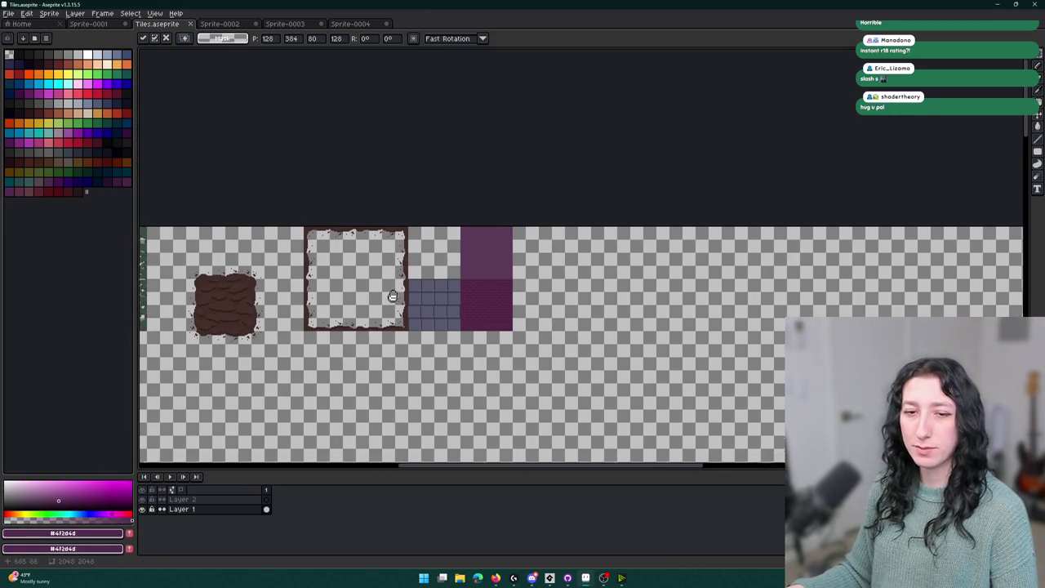
scroll(407, 275, down, 1)
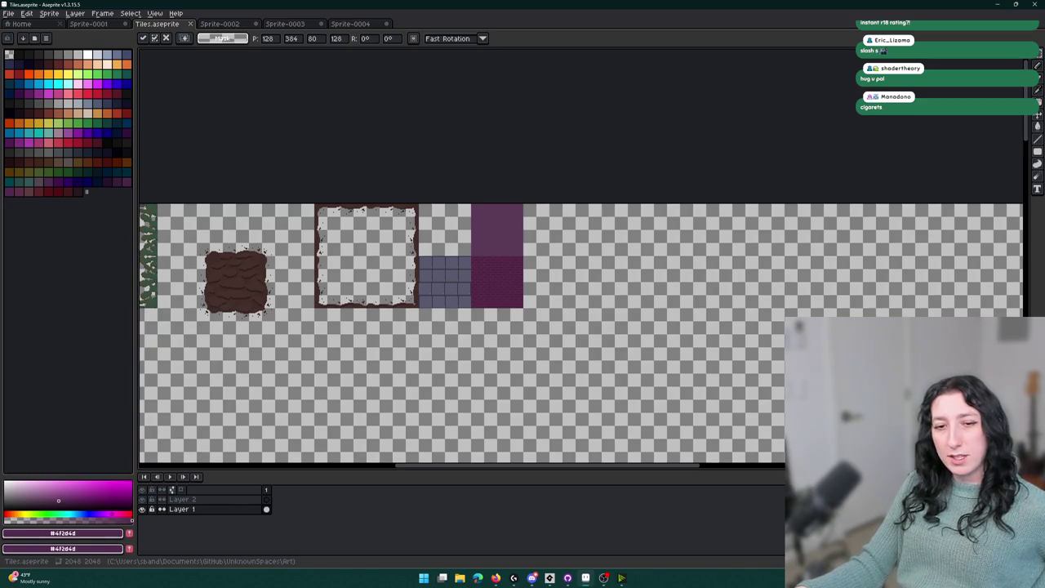
Cycle through the open sprite tabs back to Home and browse for a sprite file to open.
click(309, 25)
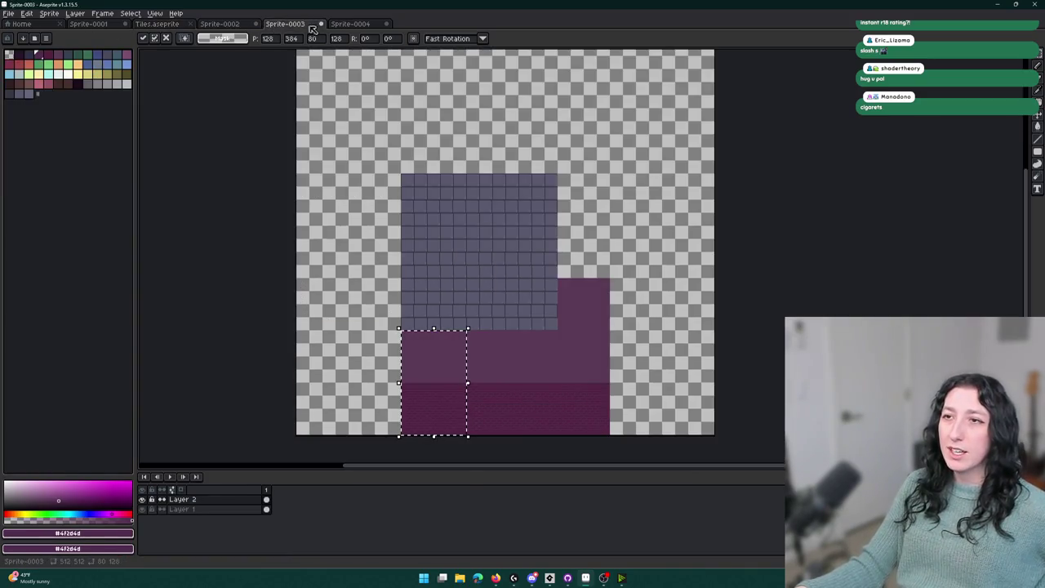
click(228, 24)
click(285, 24)
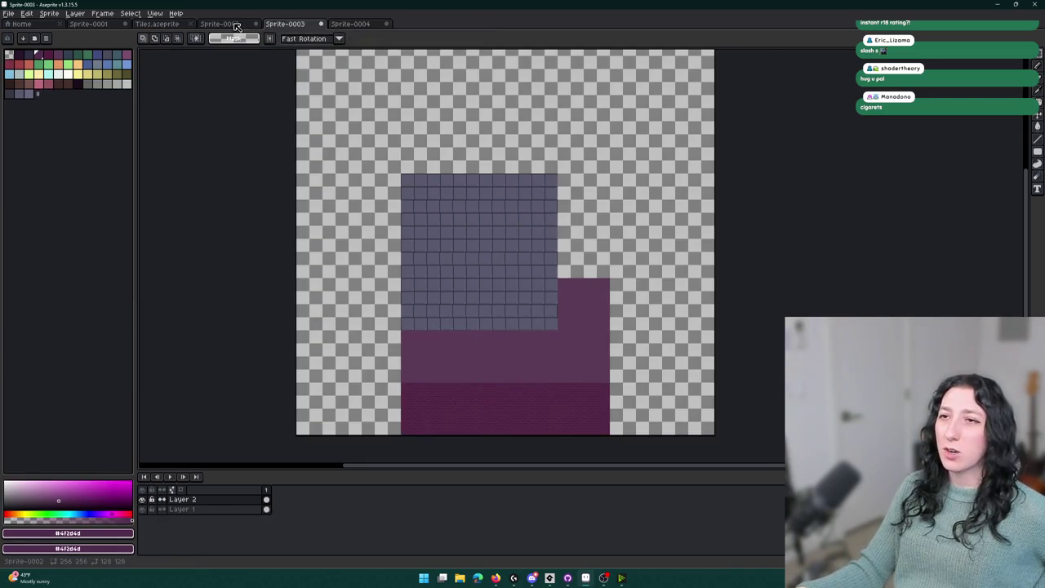
click(220, 24)
click(90, 24)
click(24, 25)
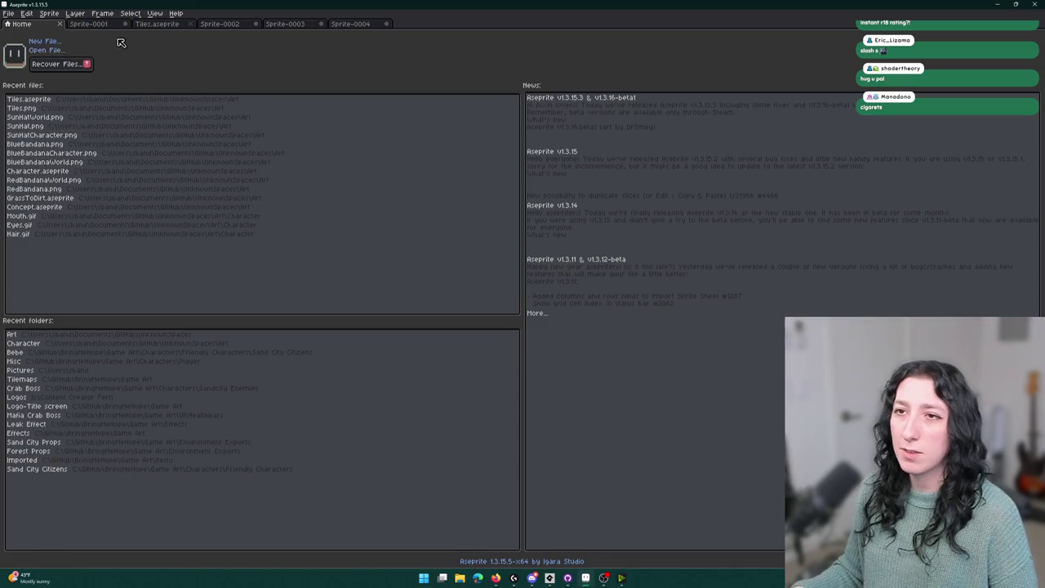
click(65, 51)
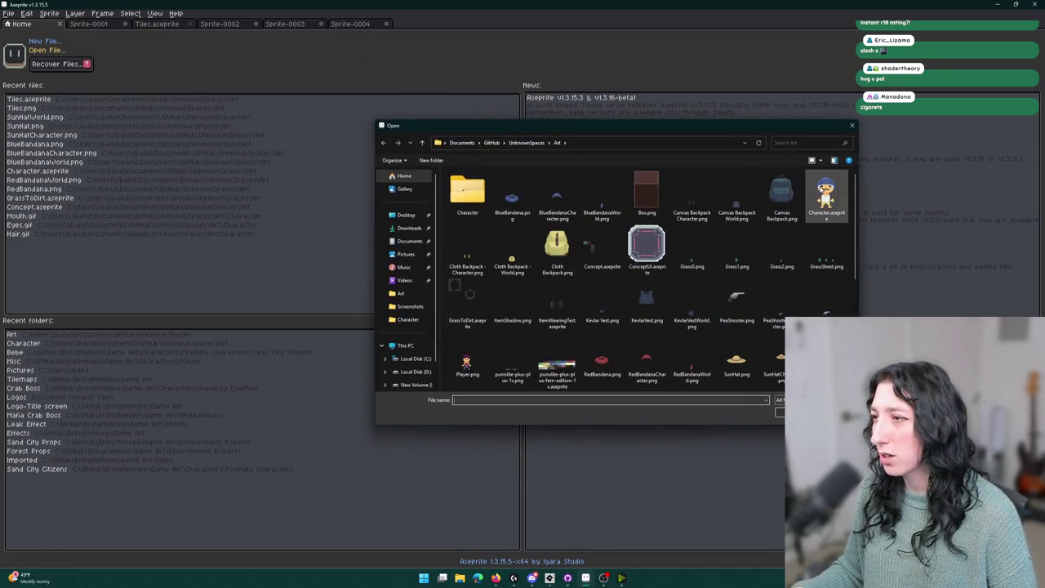
text(Character.aseprite)
Open Character.aseprite and add a new layer named Cigarette.
key(Return)
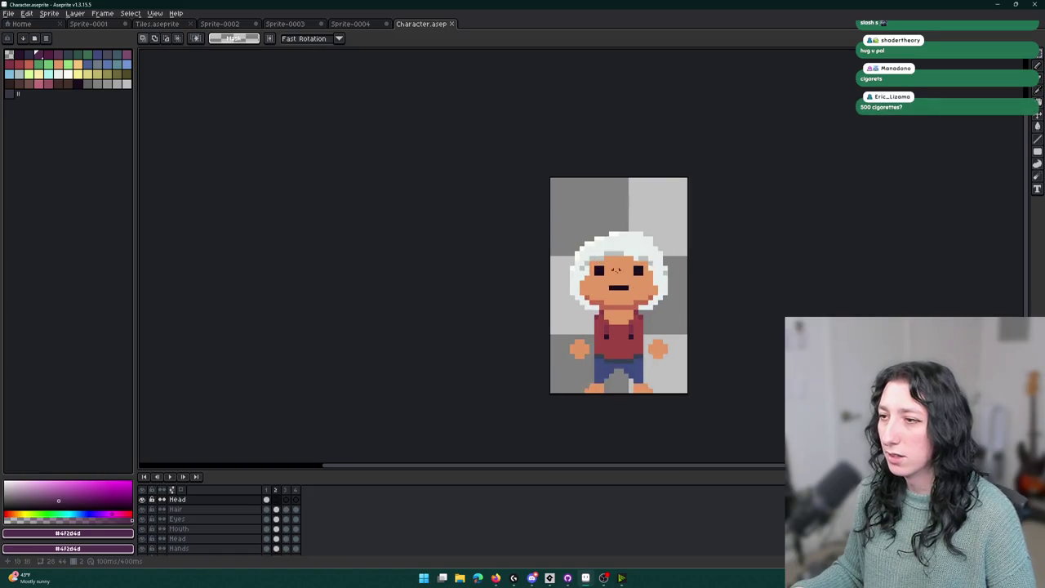
scroll(187, 527, down, 1)
click(182, 541)
key(shift+n)
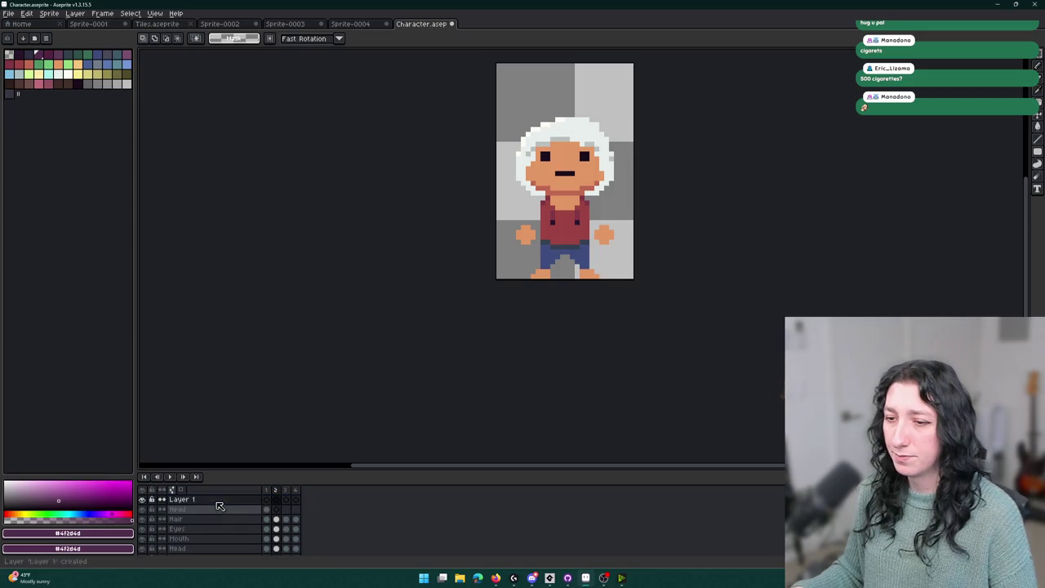
double_click(217, 498)
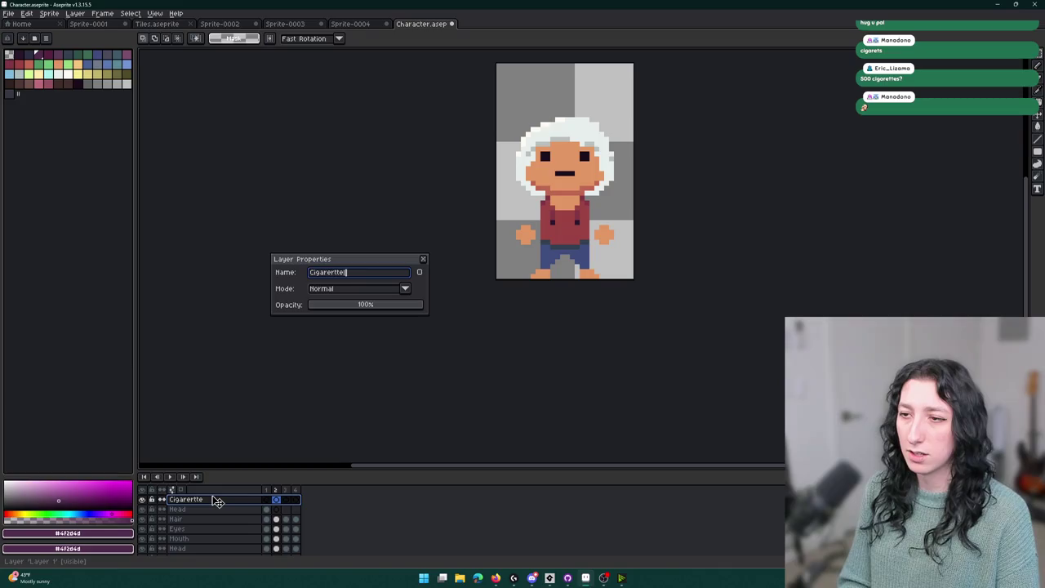
key(Return)
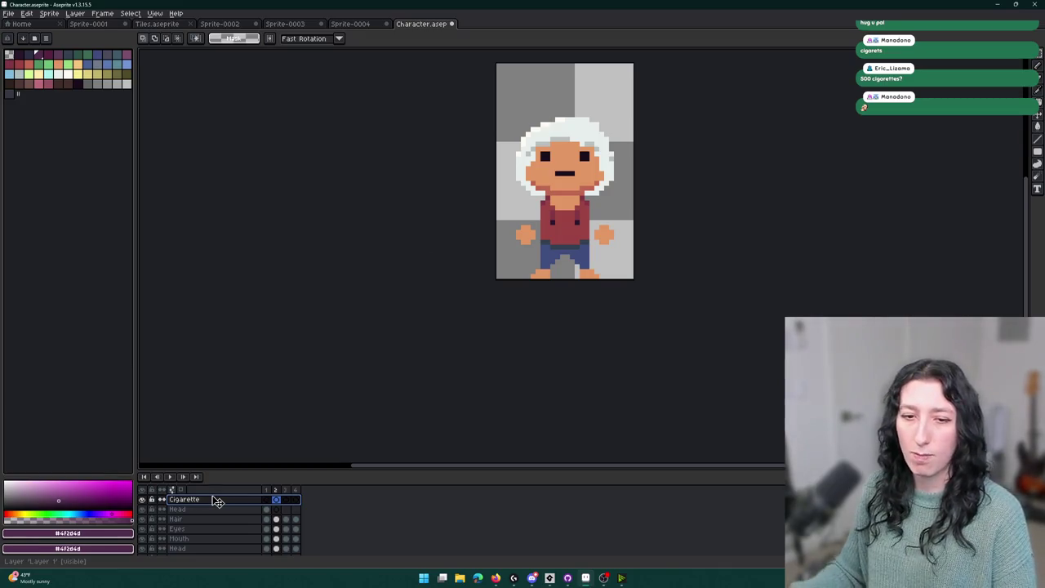
Move Layer 1 to the bottom of the layer stack as the background.
scroll(489, 226, up, 2)
drag(488, 226, 488, 266)
key(b)
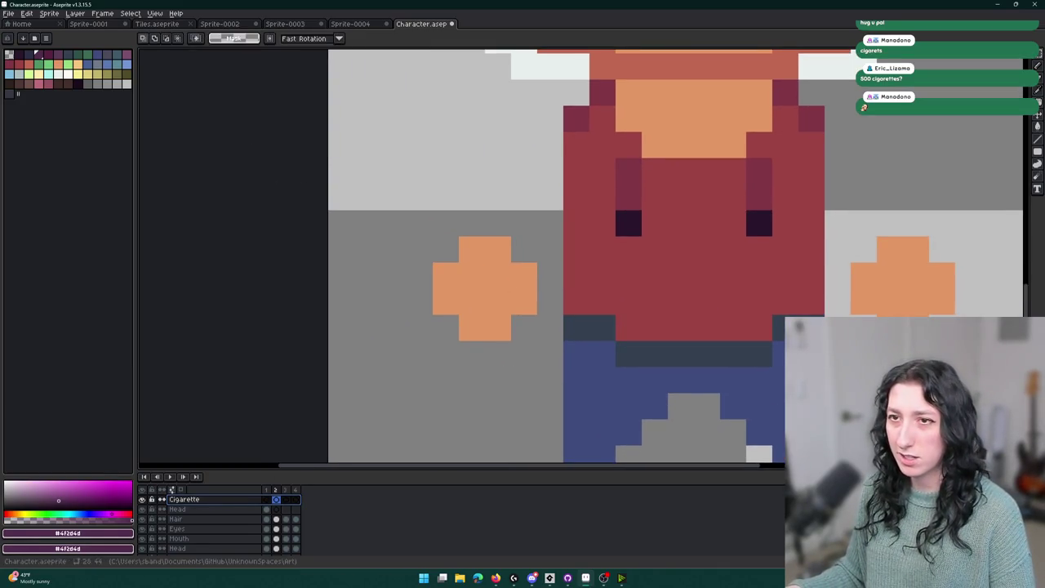
click(98, 83)
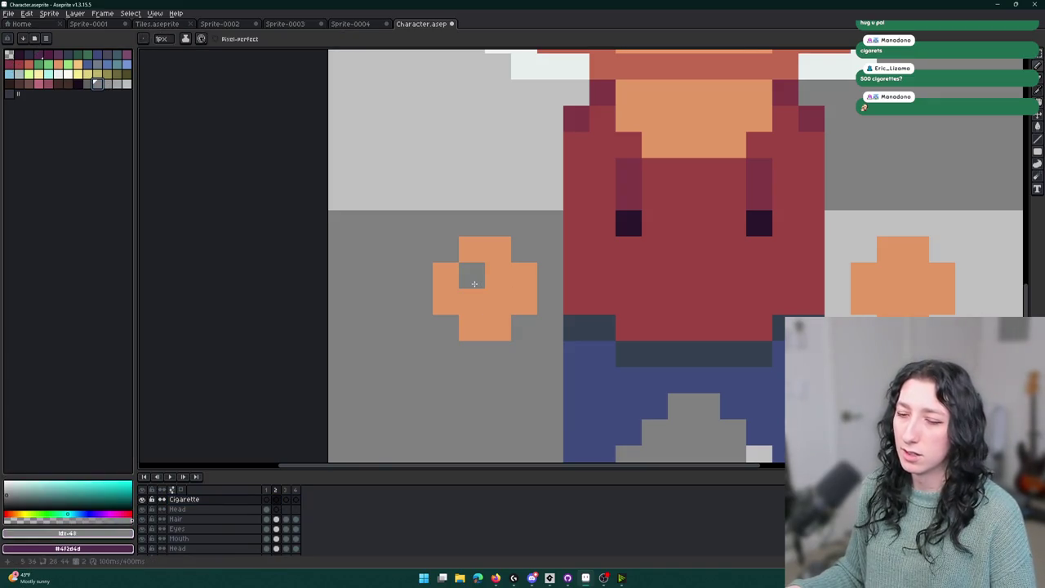
scroll(195, 523, down, 2)
click(193, 548)
scroll(209, 546, down, 2)
drag(224, 532, 229, 541)
Bucket-fill the sprite background near-black across the animation frames.
click(40, 68)
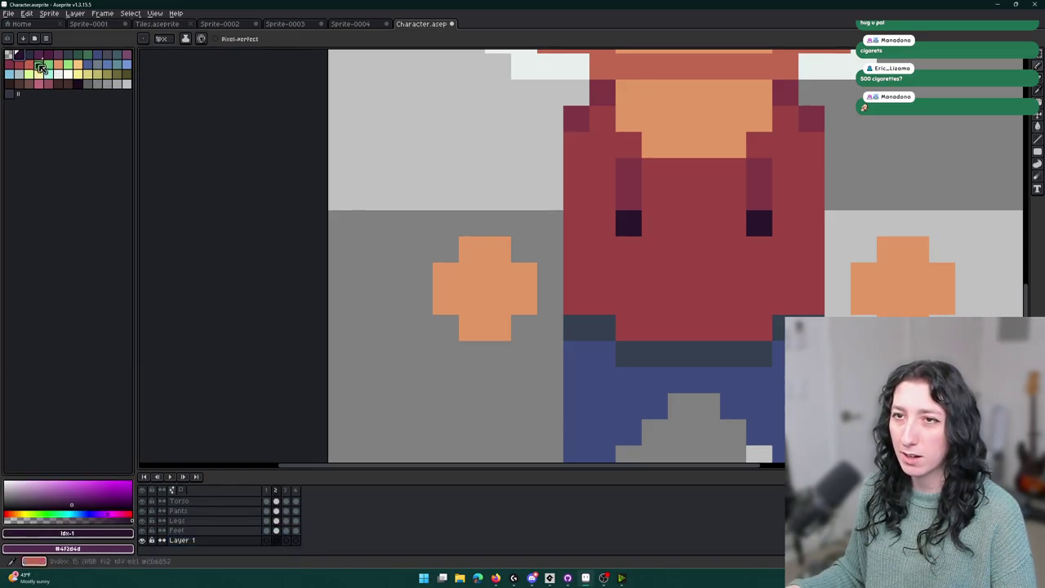
click(77, 83)
key(g)
click(444, 119)
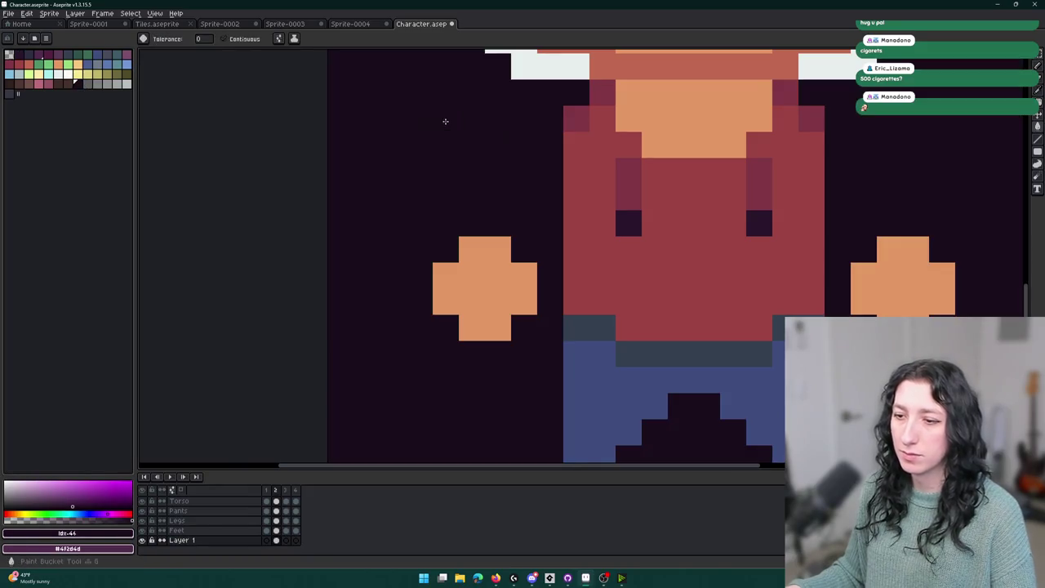
click(270, 540)
click(285, 540)
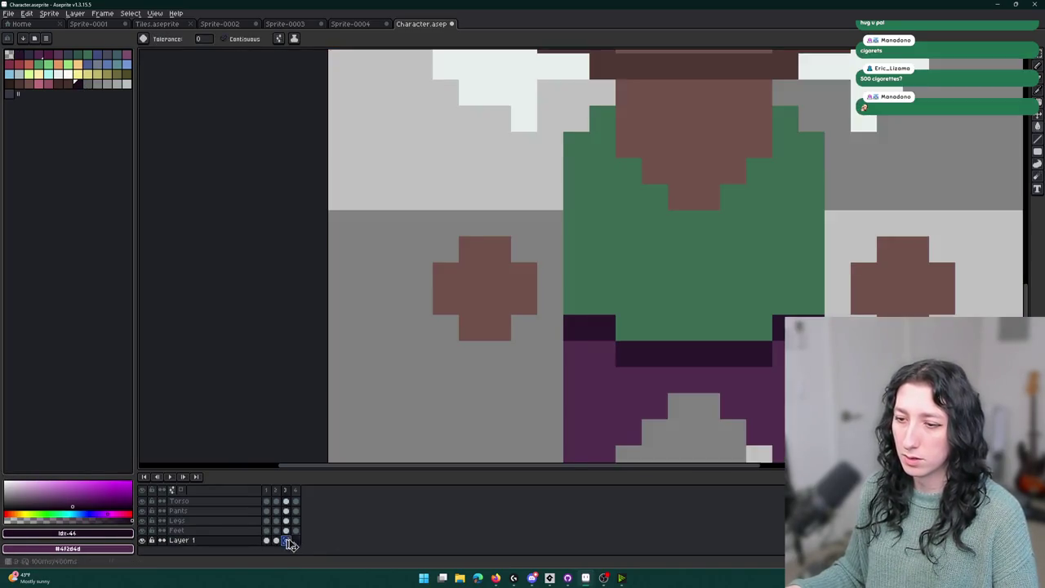
click(295, 540)
scroll(278, 522, up, 3)
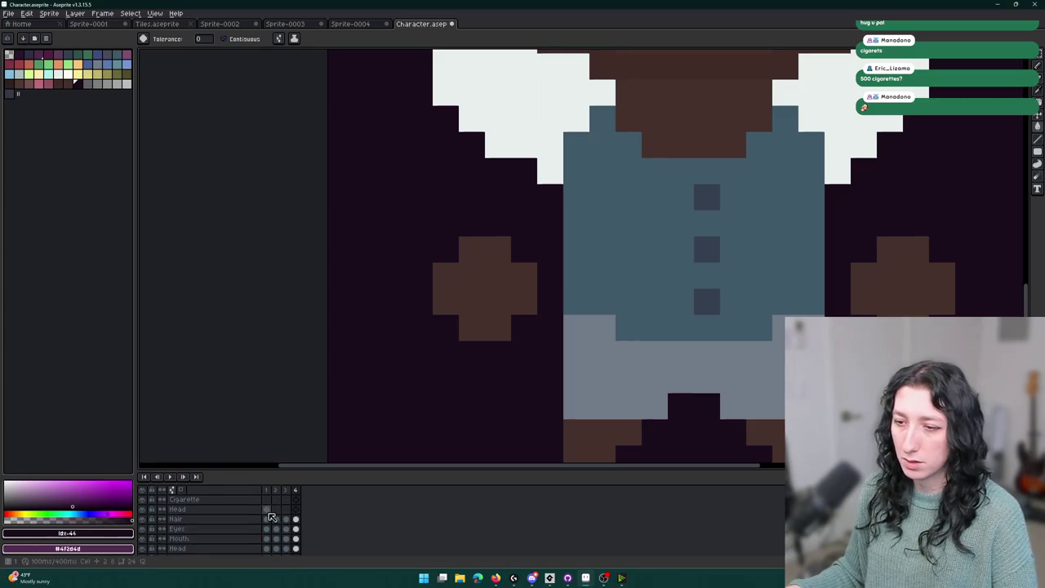
On the Cigarette layer, draw a three-pixel grey cigarette across the character's hand.
click(269, 499)
key(minus)
key(minus)
key(minus)
key(minus)
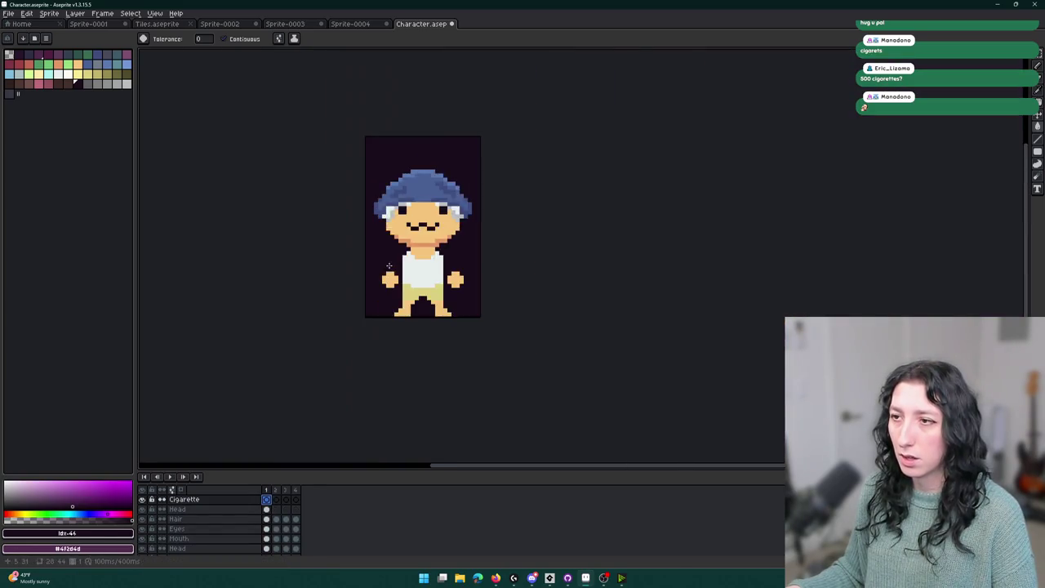
key(plus)
key(i)
click(268, 509)
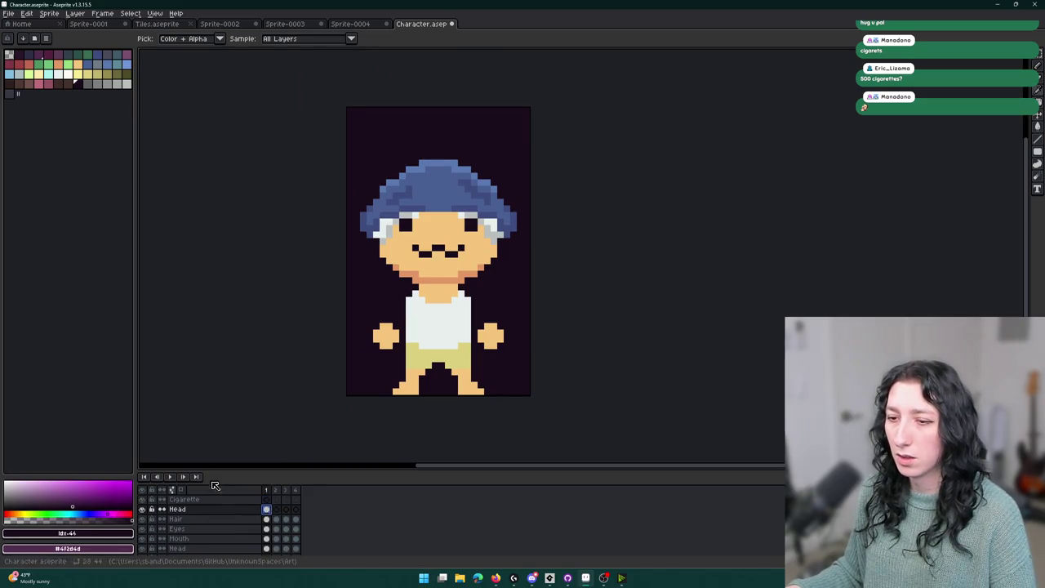
click(196, 499)
key(plus)
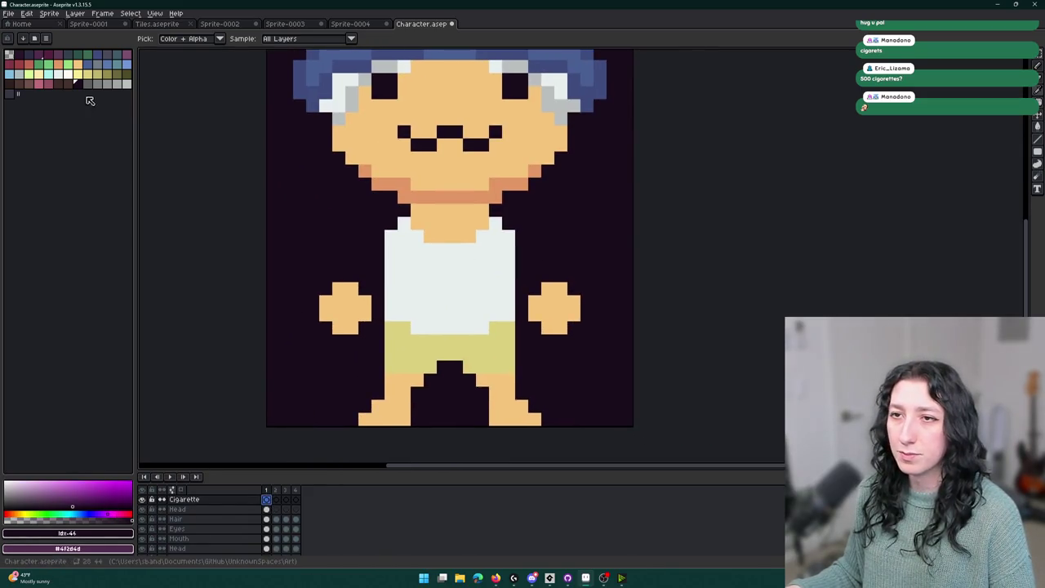
click(90, 83)
key(b)
key(plus)
key(plus)
drag(350, 334, 277, 328)
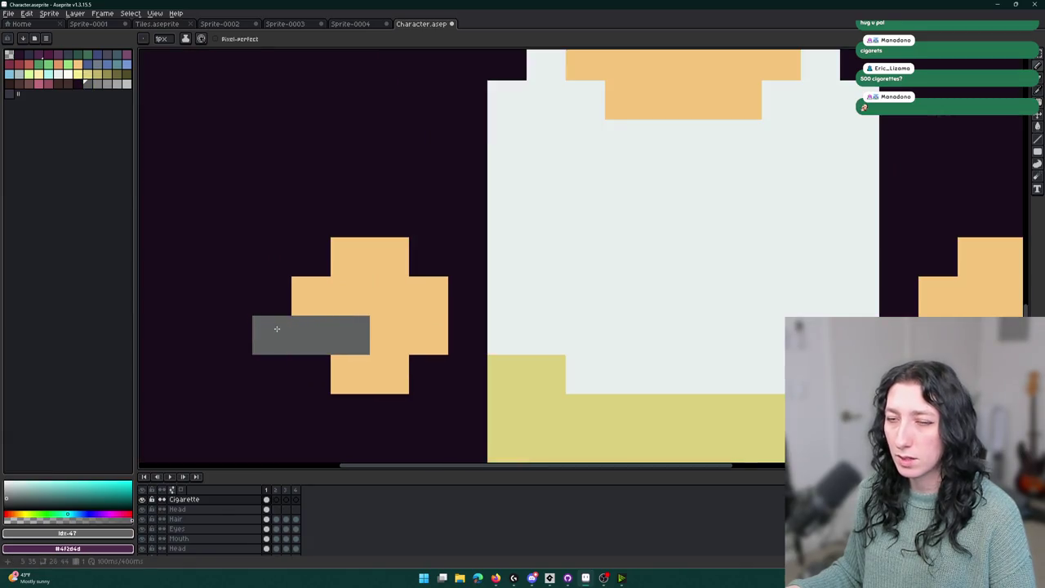
Fill the cigarette light grey, add a two-pixel orange tip, and extend it one grey pixel.
click(126, 83)
key(g)
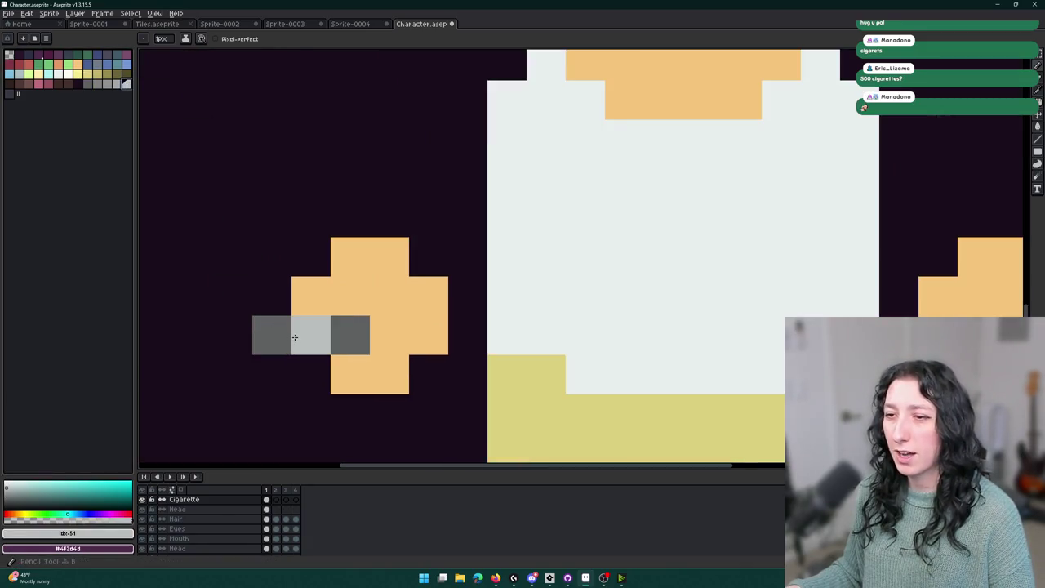
click(298, 336)
key(minus)
key(plus)
click(58, 64)
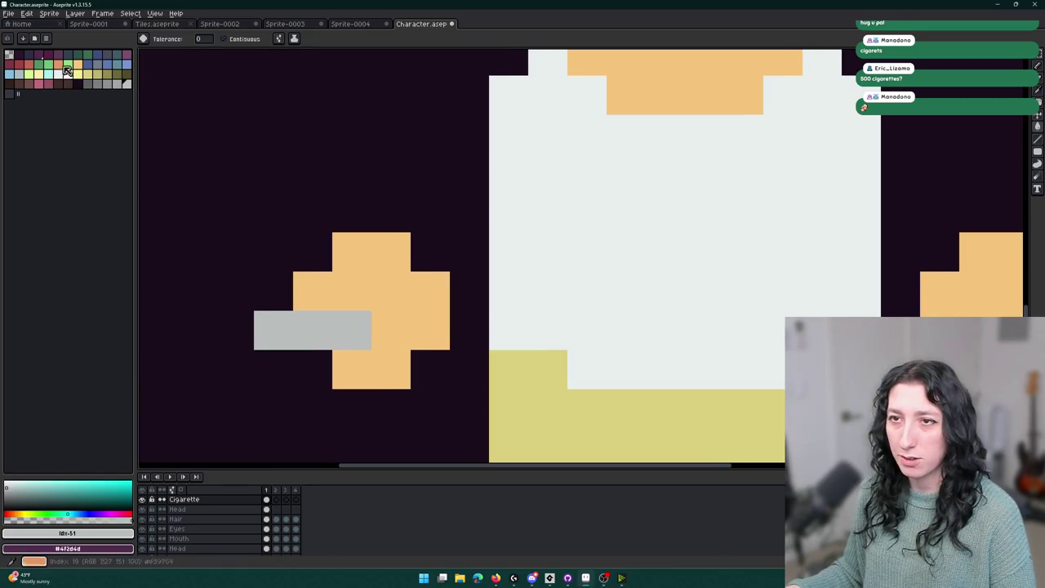
key(b)
click(277, 318)
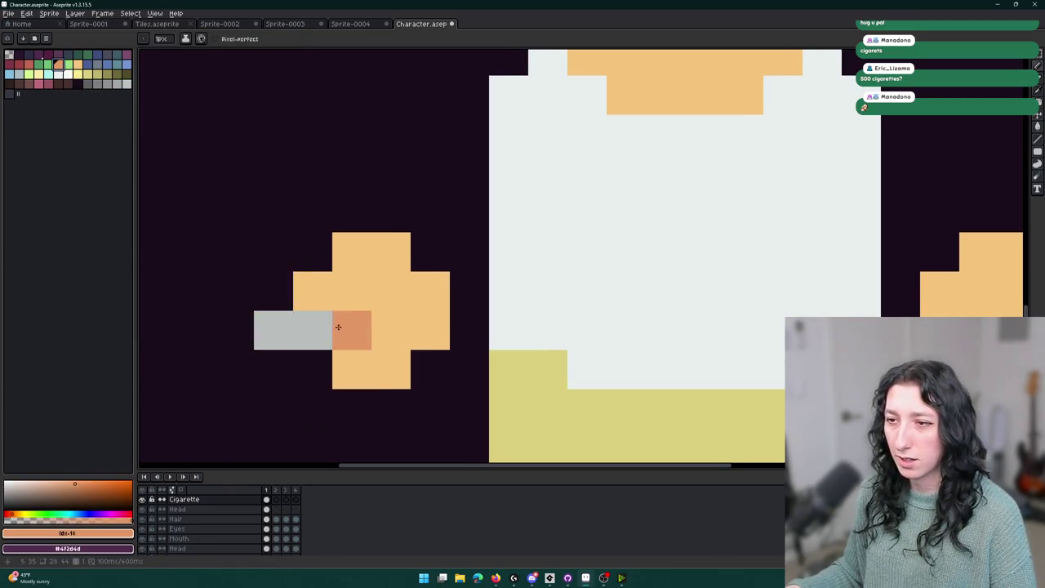
drag(332, 327, 296, 326)
alt+right_click(264, 326)
right_click(235, 335)
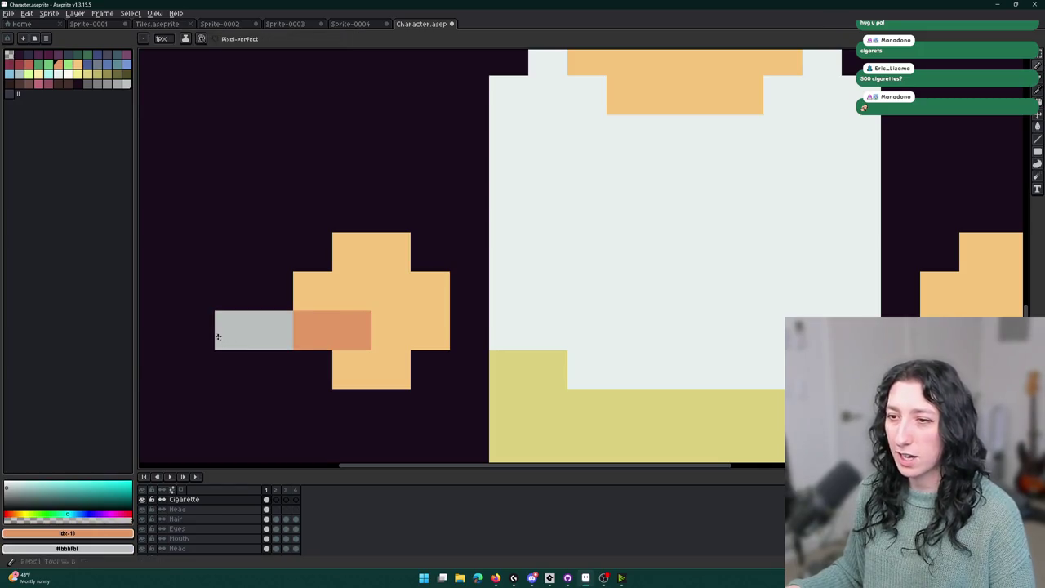
Select the cigarette pixels and nudge them up one pixel.
scroll(207, 329, down, 5)
scroll(334, 351, up, 4)
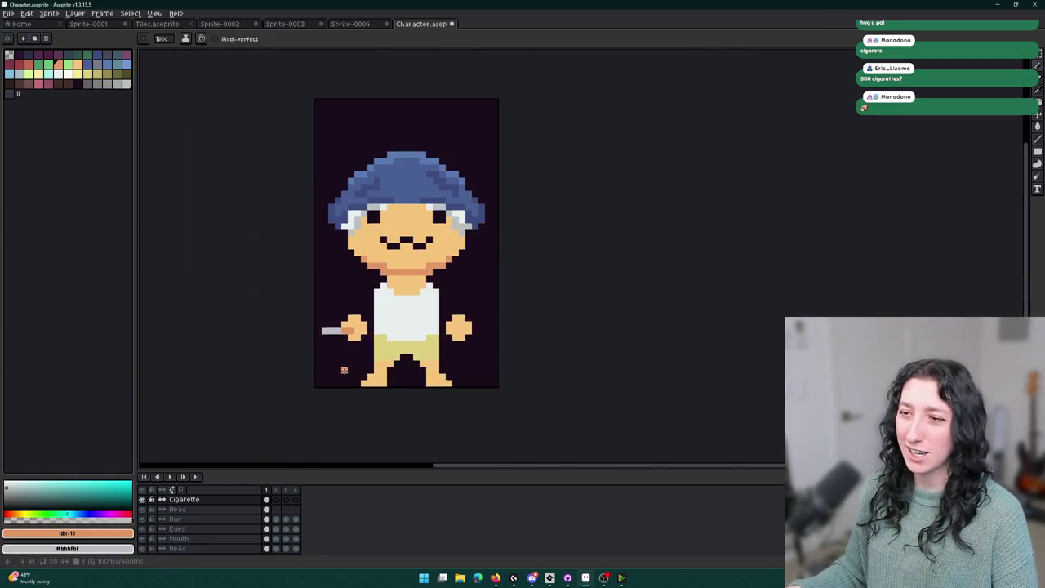
scroll(339, 331, up, 1)
key(m)
mouse_move(398, 342)
mouse_down()
mouse_move(346, 320)
mouse_move(266, 320)
mouse_up()
key(Up)
key(Return)
Rotate the cigarette to a diagonal and apply it.
scroll(332, 383, down, 5)
scroll(322, 343, up, 2)
scroll(318, 335, up, 3)
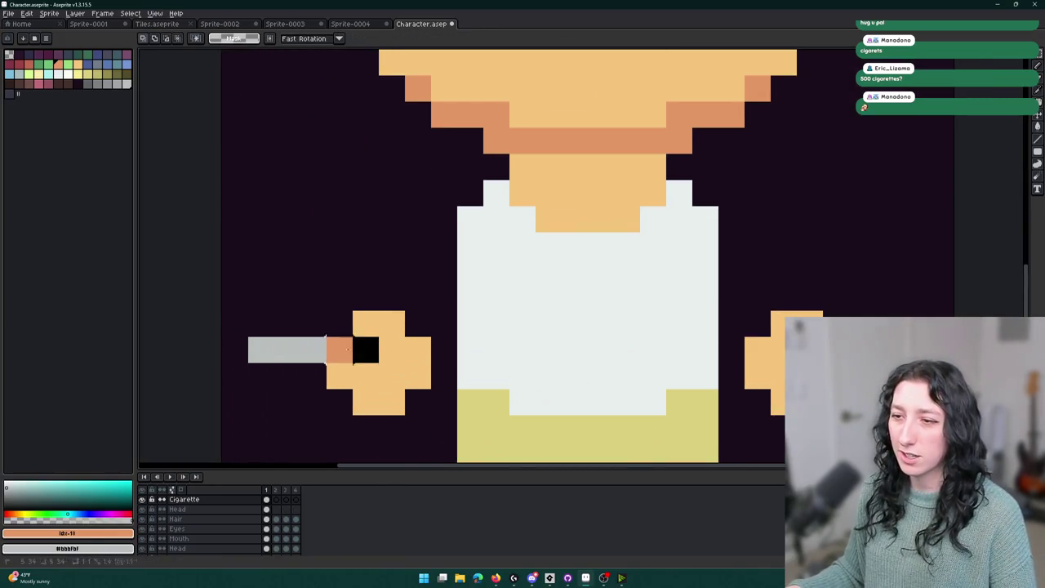
mouse_move(390, 326)
mouse_down()
mouse_move(397, 367)
mouse_move(396, 358)
mouse_up()
key(Return)
scroll(366, 242, down, 5)
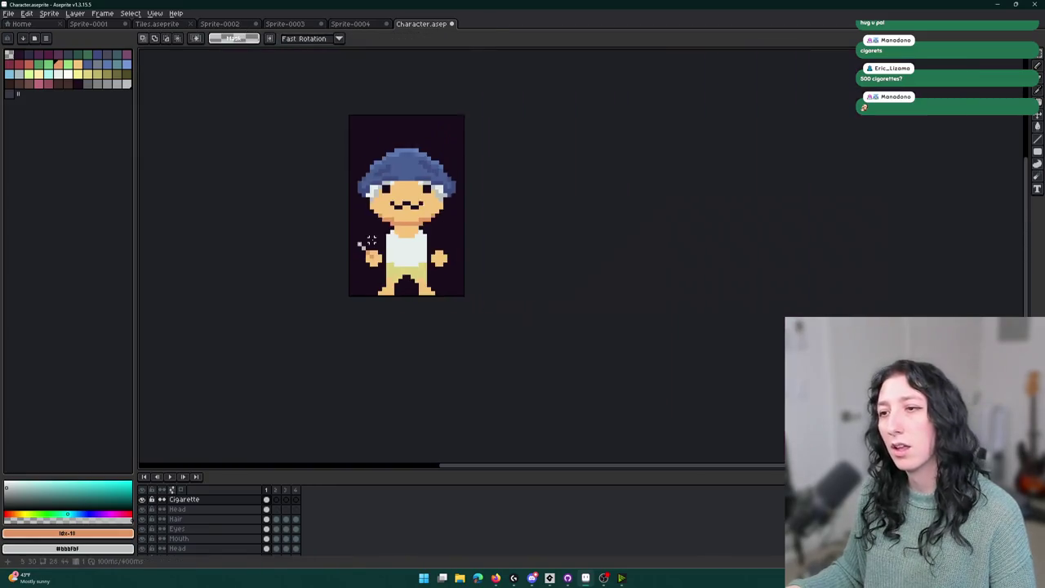
scroll(415, 177, down, 1)
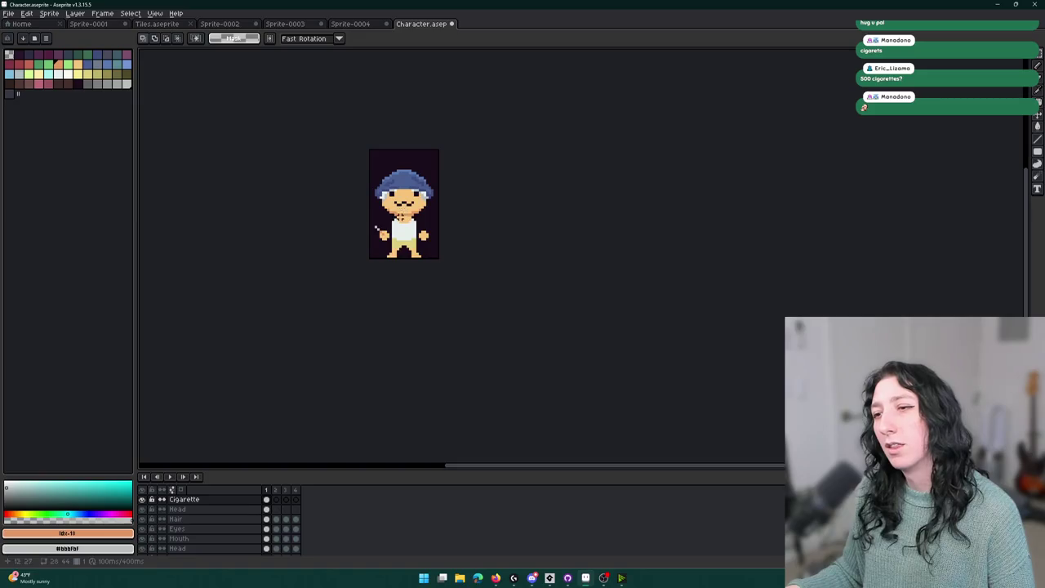
scroll(395, 220, up, 3)
scroll(371, 229, up, 2)
scroll(357, 240, down, 4)
scroll(338, 214, up, 2)
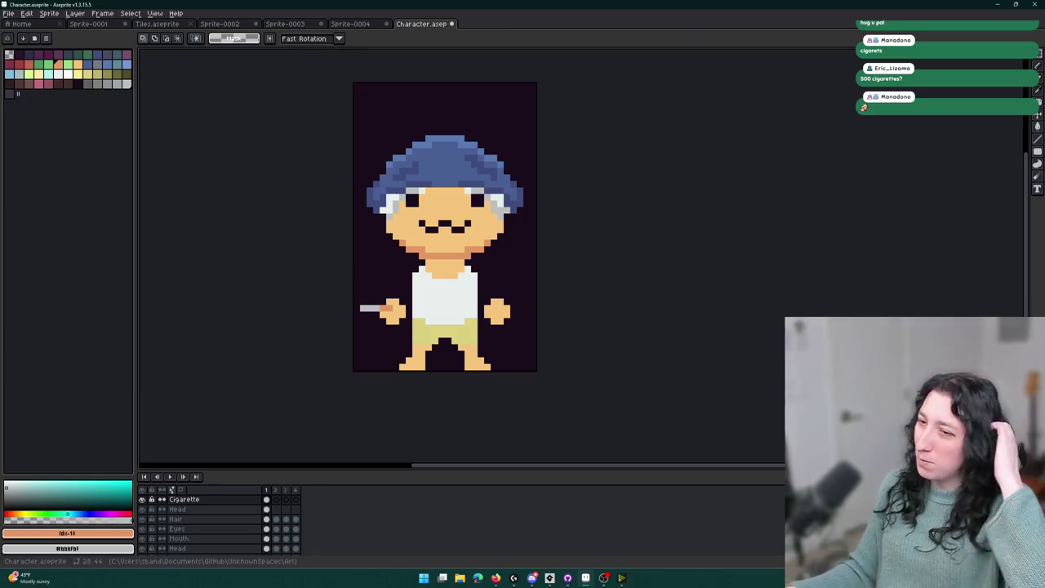
scroll(399, 308, up, 1)
Move the cigarette into the character's mouth on frame 1 and commit it.
mouse_move(399, 306)
mouse_down()
mouse_move(305, 299)
mouse_move(340, 280)
mouse_move(393, 299)
mouse_move(466, 145)
mouse_move(489, 147)
mouse_up()
key(Return)
scroll(488, 147, down, 4)
scroll(498, 186, up, 5)
Copy the cigarette, trial-paste it on frame 2 and undo, then paste it onto frame 3's mouth.
key(ctrl+d)
click(276, 501)
key(ctrl+v)
key(Return)
key(ctrl+z)
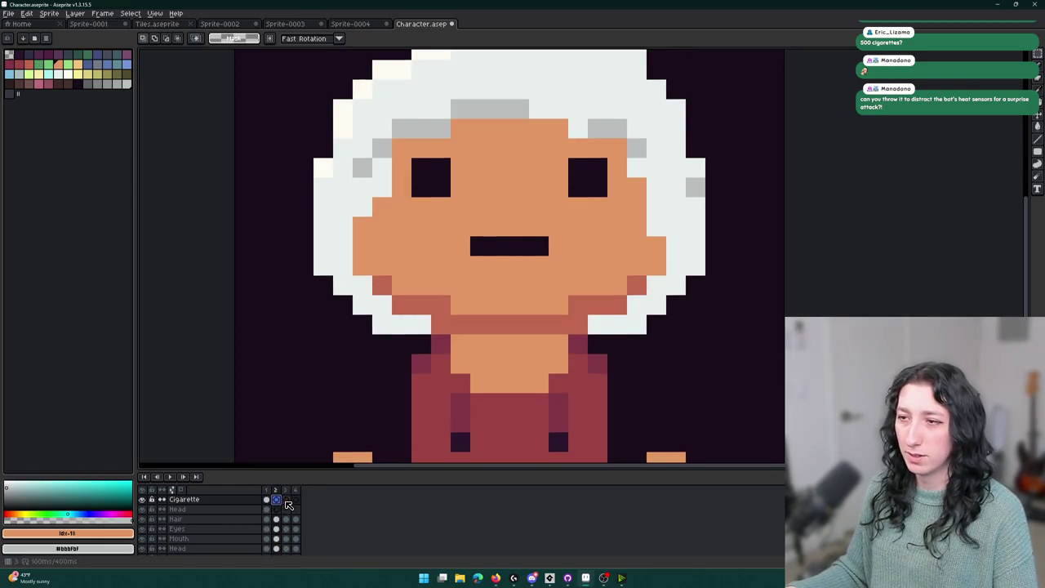
click(286, 508)
key(ctrl+v)
drag(438, 307, 481, 214)
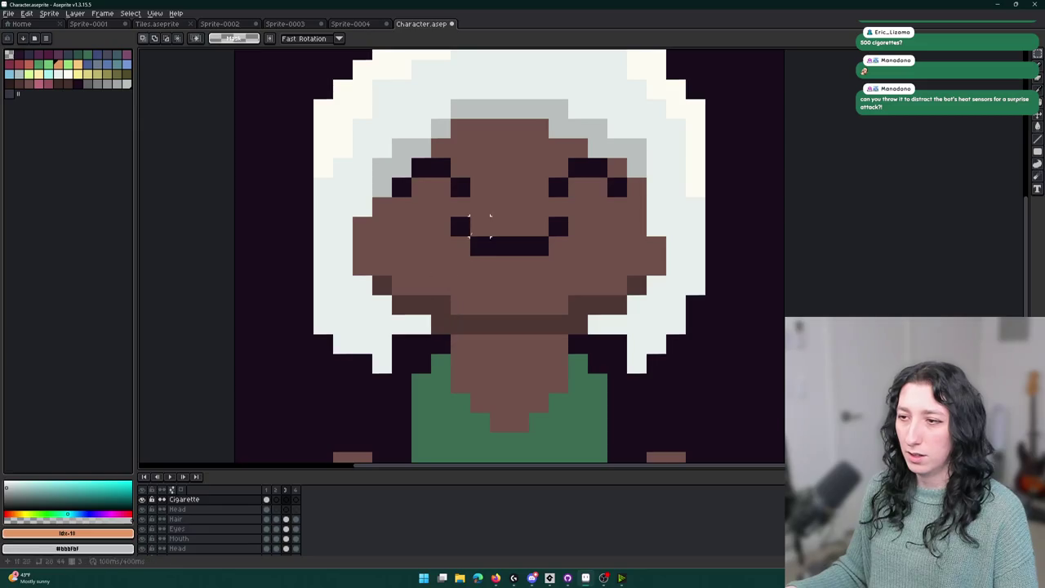
Compare the cigarette on frames 1, 3 and 4 of the Cigarette layer.
click(268, 500)
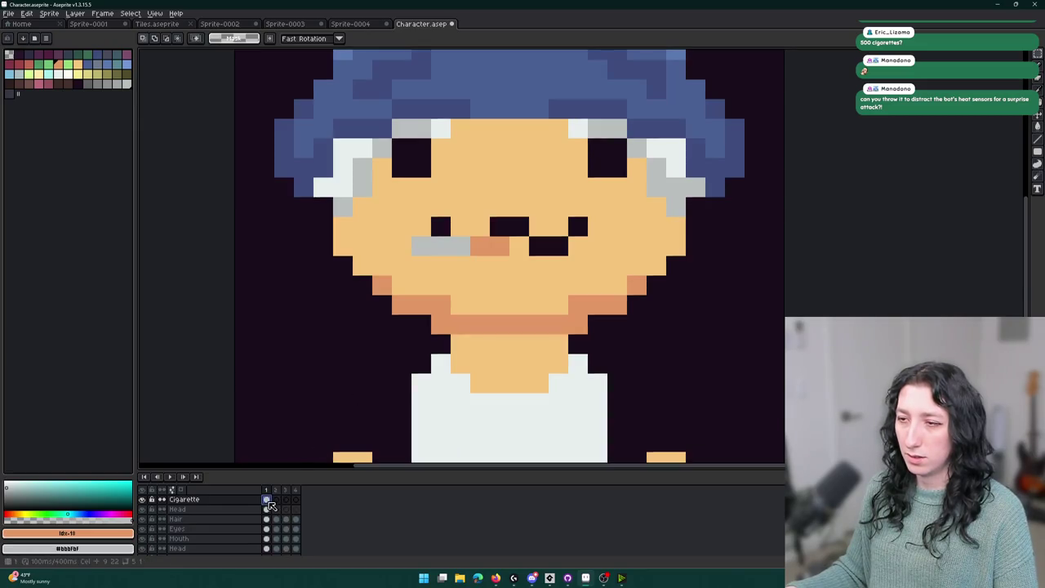
click(295, 501)
click(286, 500)
scroll(372, 370, down, 3)
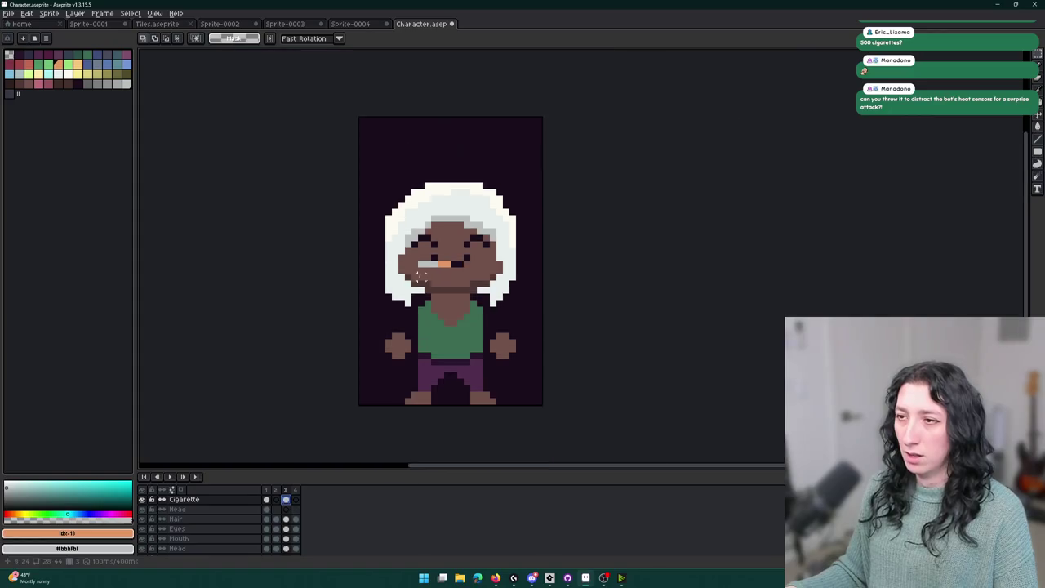
click(295, 500)
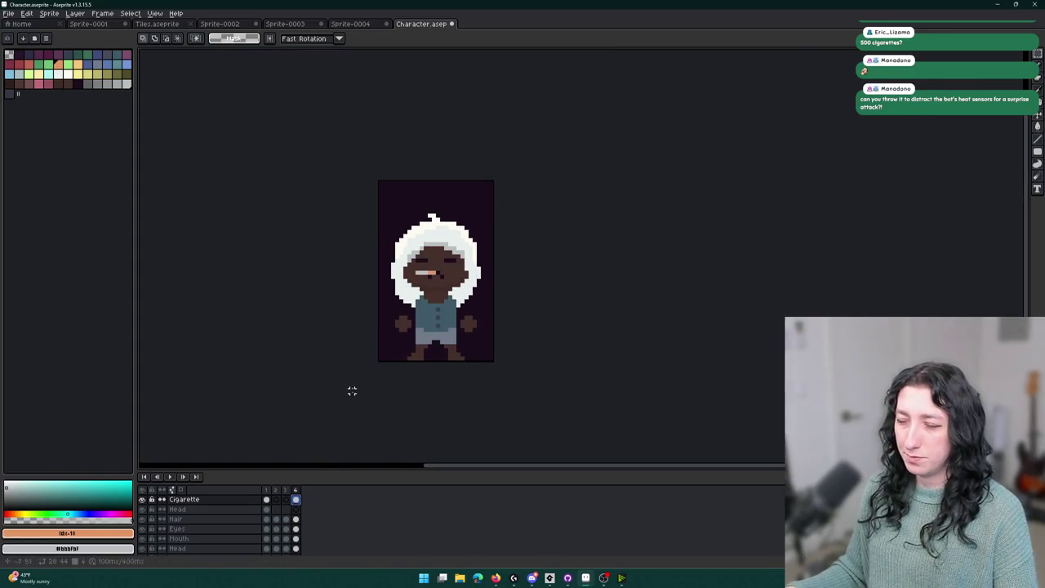
scroll(357, 368, down, 1)
Compare frames 2, 1 and 3 with the eyedropper active, ending on frame 1.
click(276, 500)
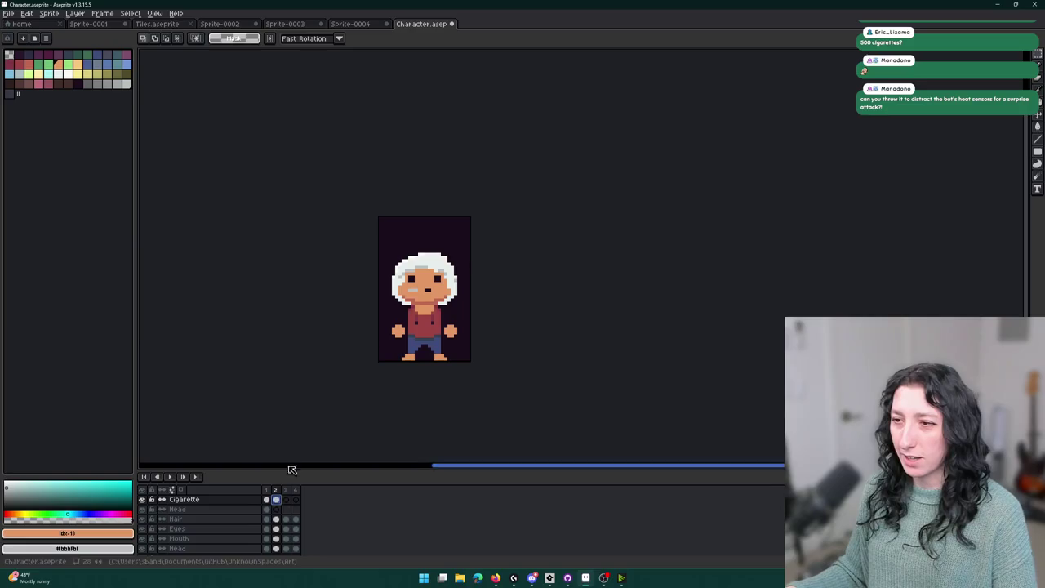
click(266, 499)
scroll(390, 326, up, 7)
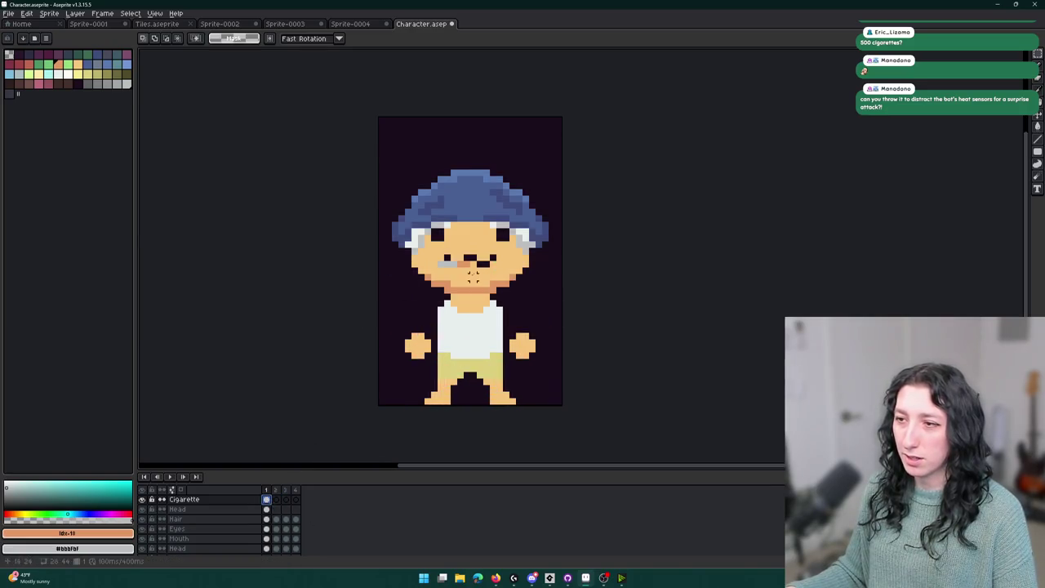
key(i)
click(286, 499)
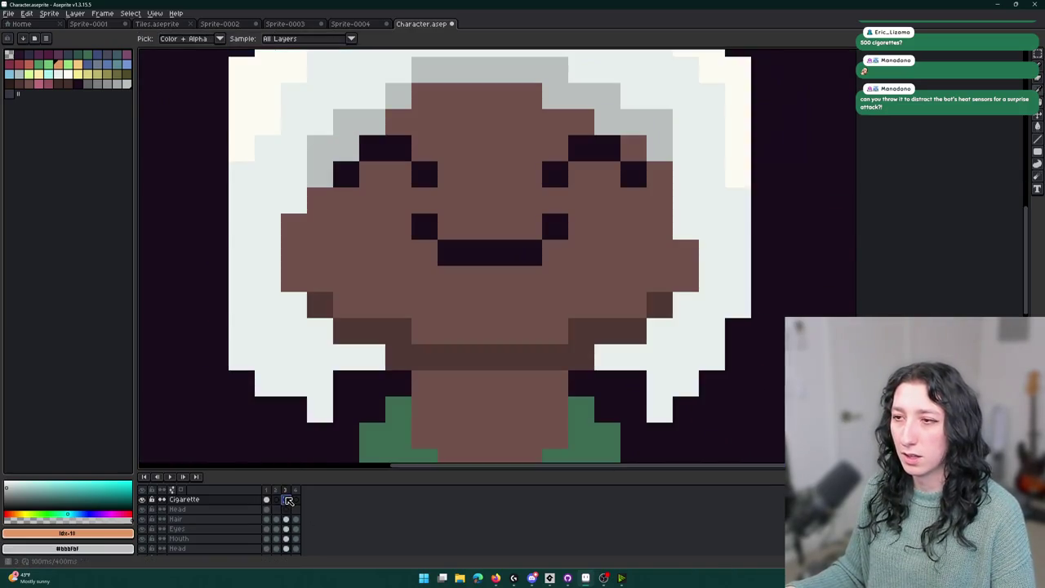
click(276, 500)
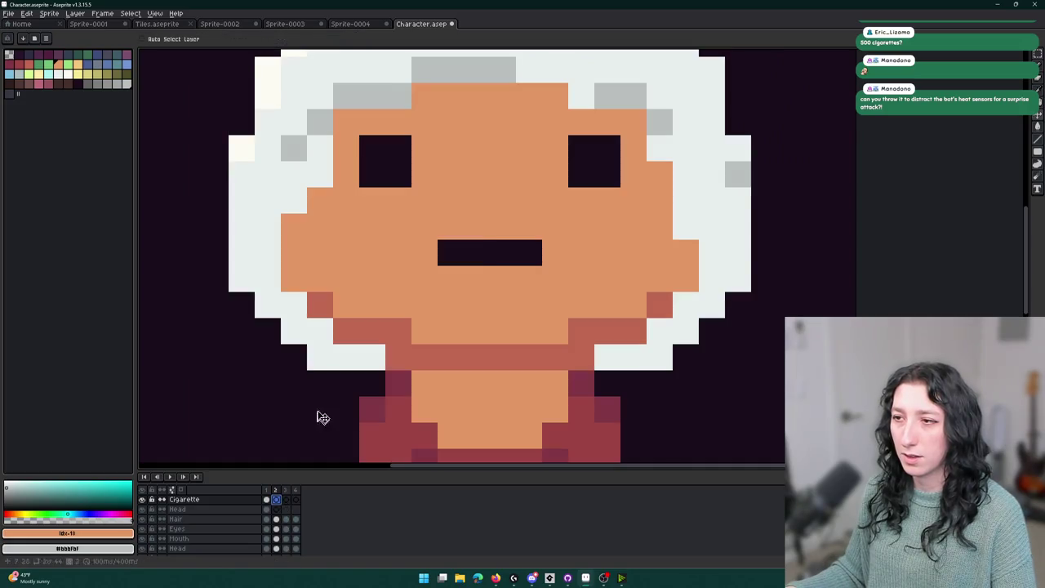
click(269, 497)
Sample the orange cigarette tip, test a pale yellow fill, then undo it.
scroll(455, 240, up, 2)
click(455, 240)
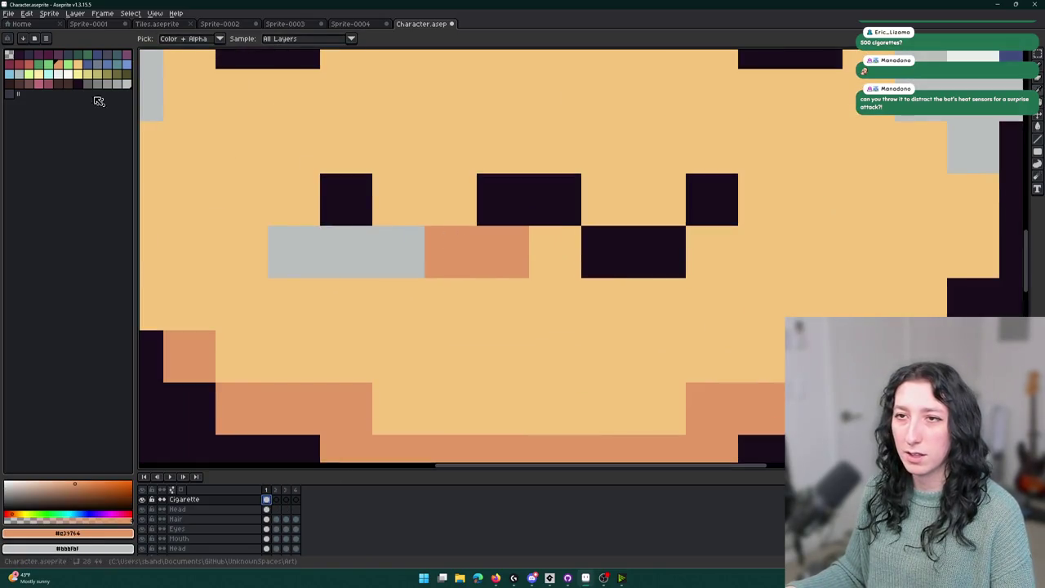
click(78, 63)
key(g)
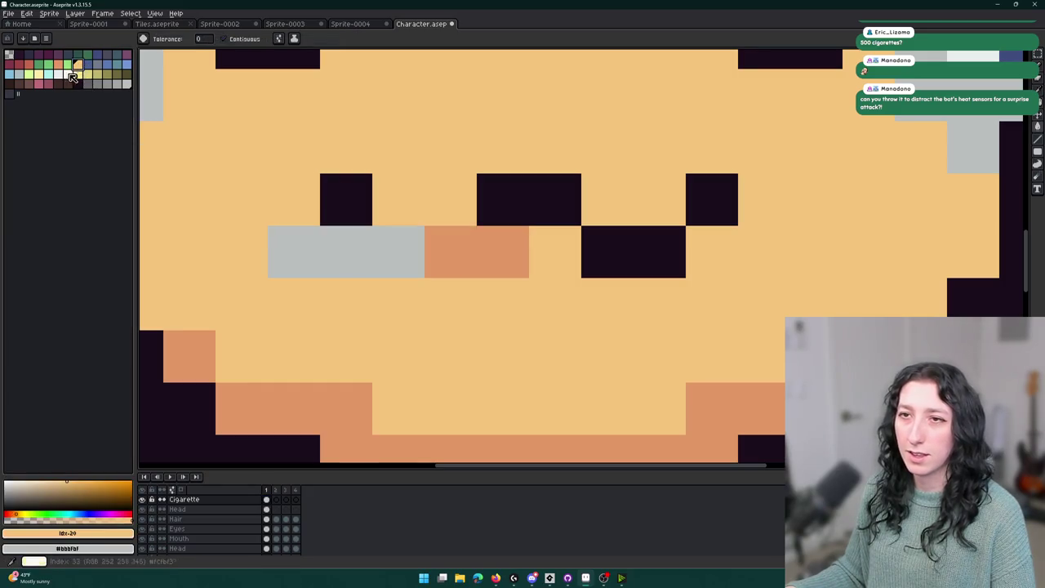
click(447, 245)
drag(503, 251, 478, 331)
scroll(493, 353, down, 3)
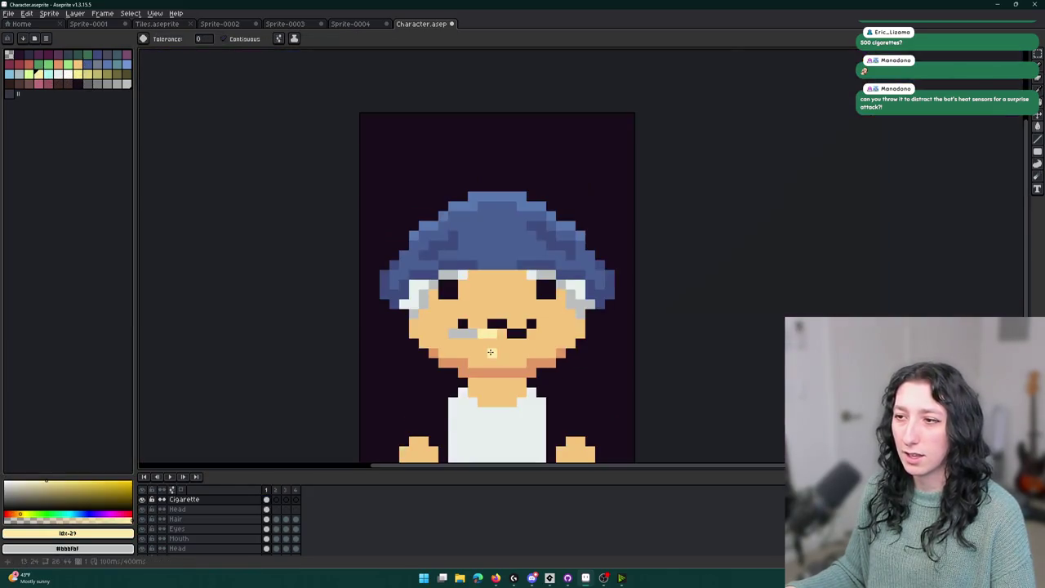
scroll(492, 353, up, 3)
key(ctrl+z)
key(ctrl+z)
key(v)
Try filling the cigarette tip pixels dark brown with the Paint Bucket.
click(55, 81)
key(g)
click(456, 273)
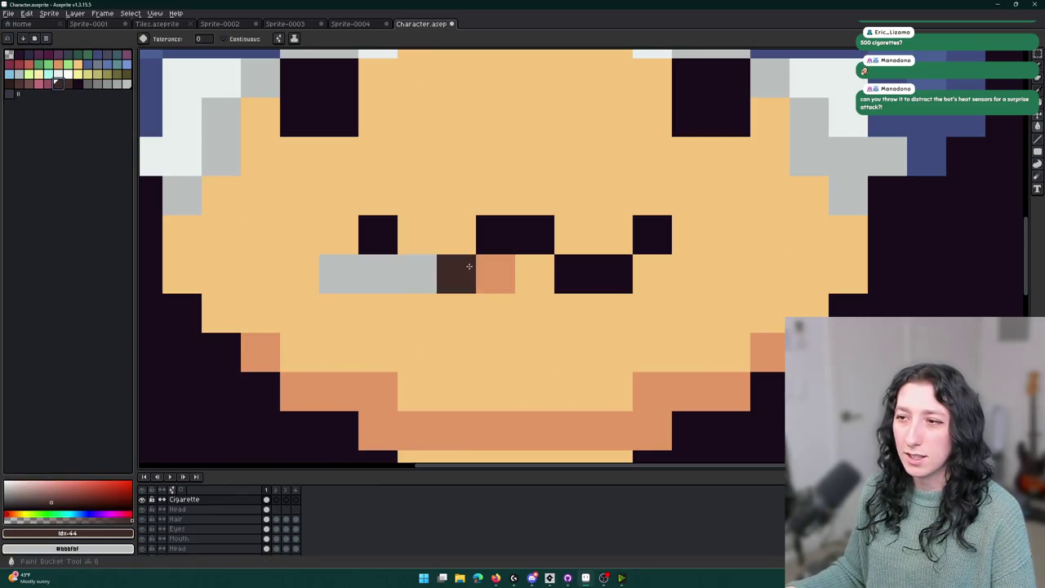
click(494, 273)
scroll(501, 317, down, 3)
scroll(501, 317, down, 2)
scroll(571, 258, up, 4)
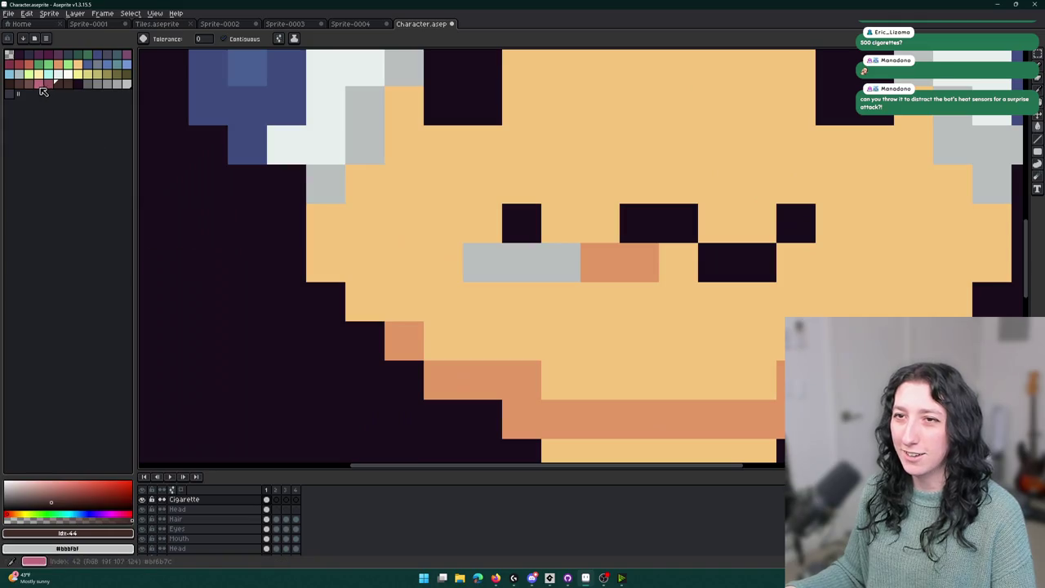
After trying yellow-green and light green, fill both cigarette tip pixels red.
click(28, 75)
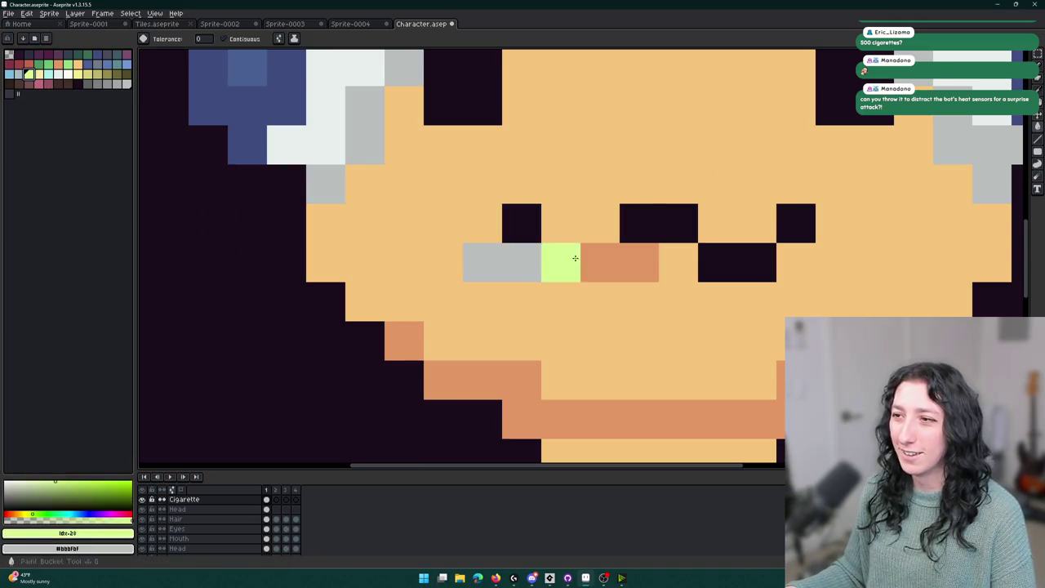
click(72, 65)
click(28, 64)
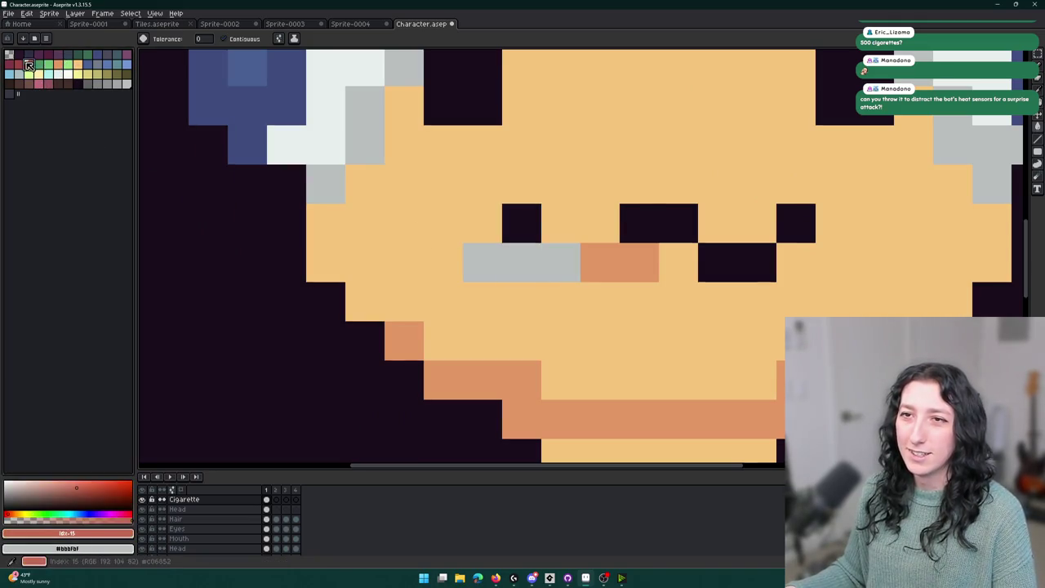
click(600, 262)
click(639, 262)
scroll(617, 296, down, 3)
Step through frames 1 to 4 to check the cigarette, ending on frame 1.
click(267, 499)
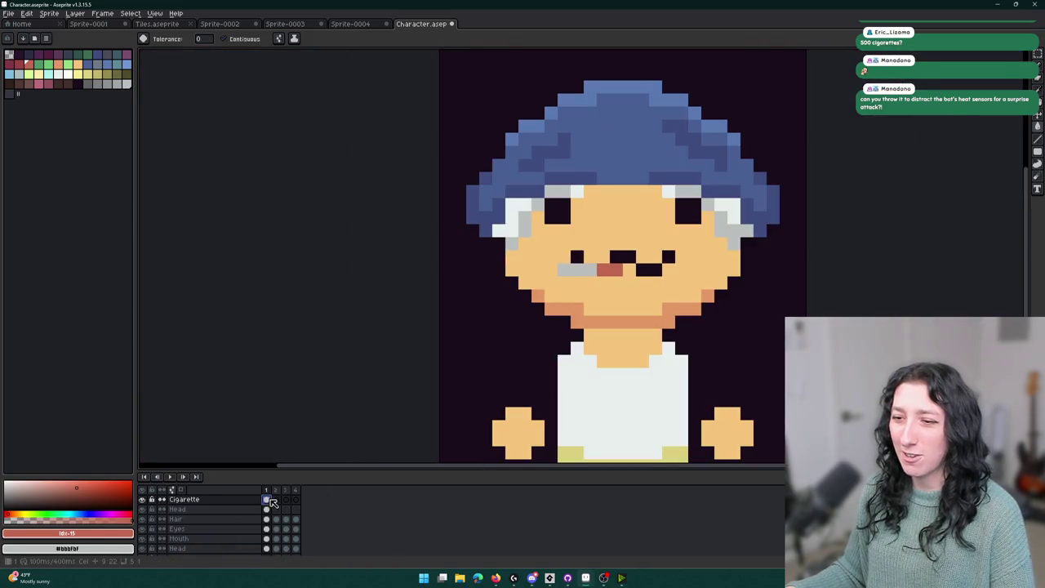
click(299, 505)
click(287, 506)
click(277, 501)
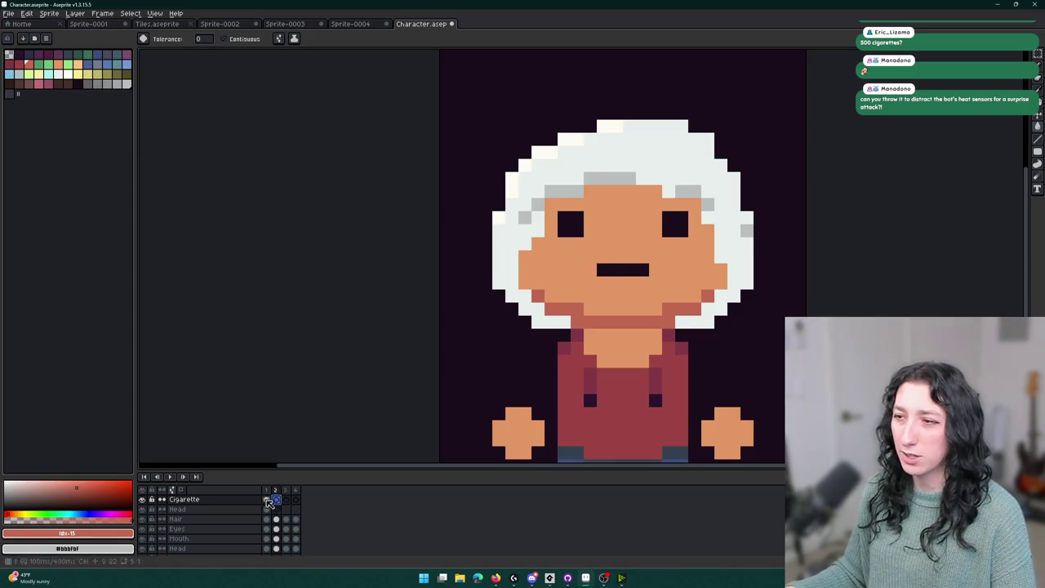
click(268, 501)
click(287, 501)
click(297, 501)
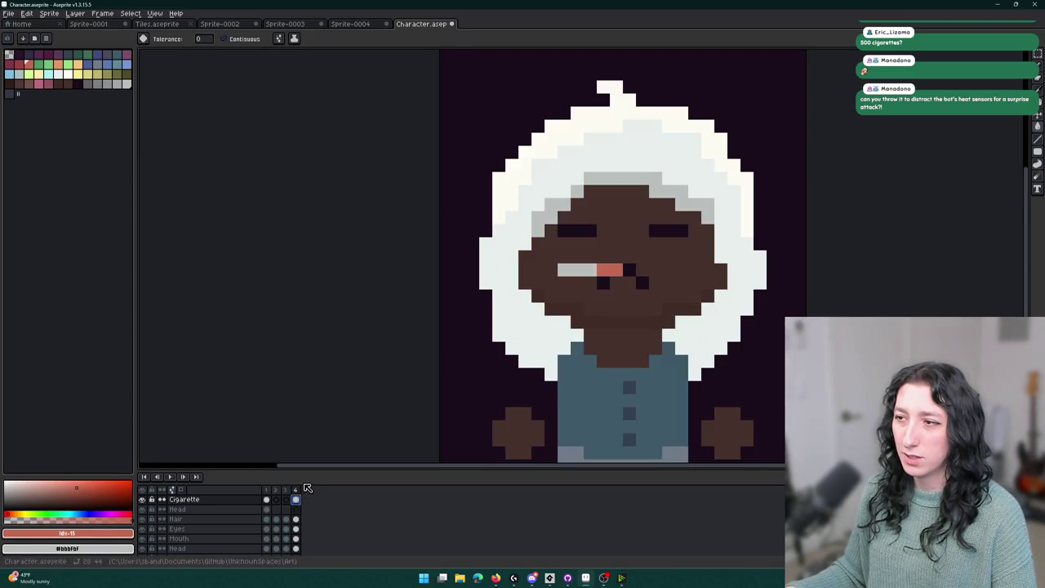
click(284, 503)
click(277, 501)
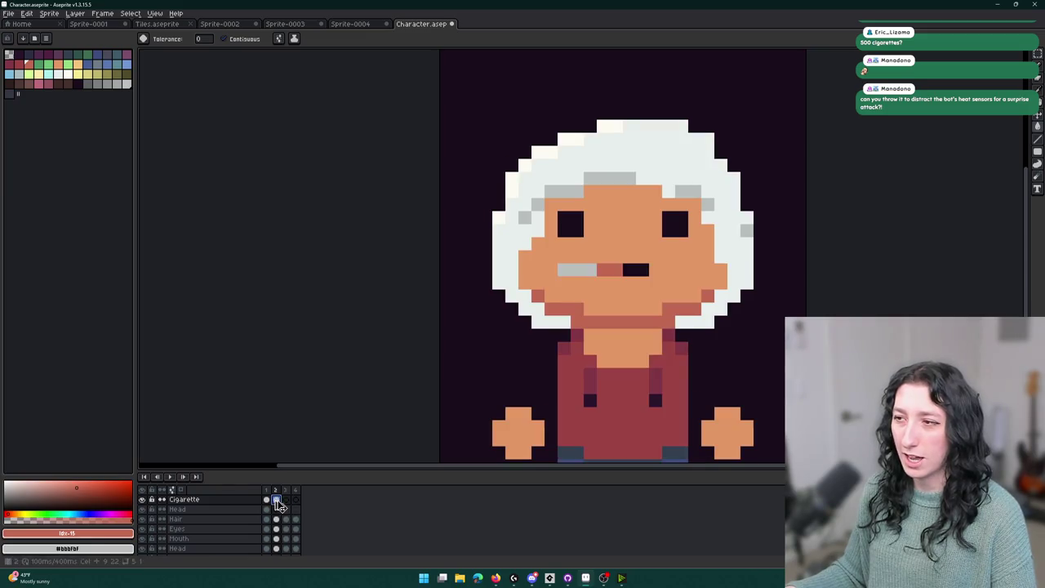
click(266, 500)
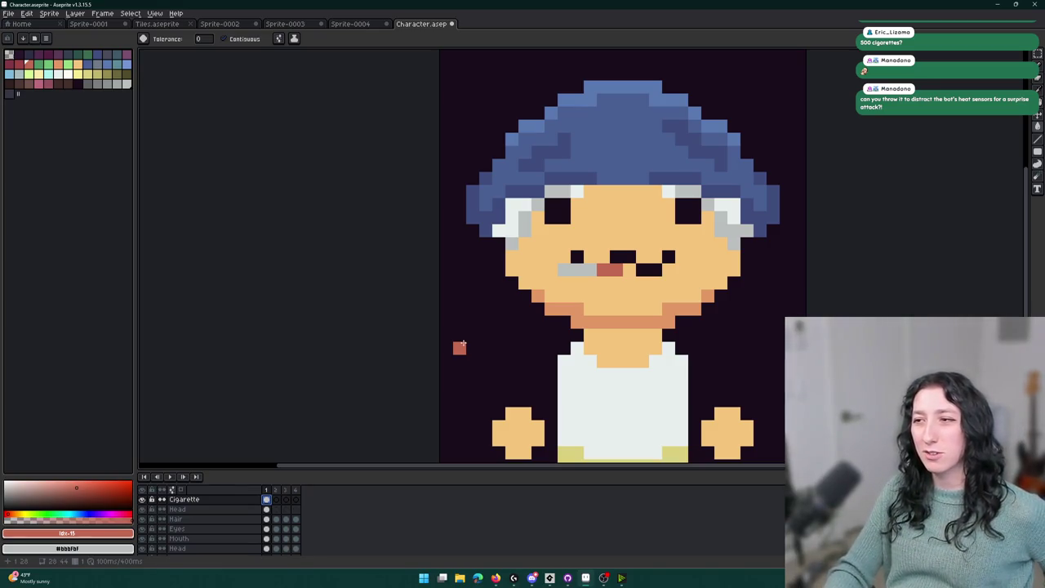
Play the character animation to preview the red-tipped cigarette.
key(Return)
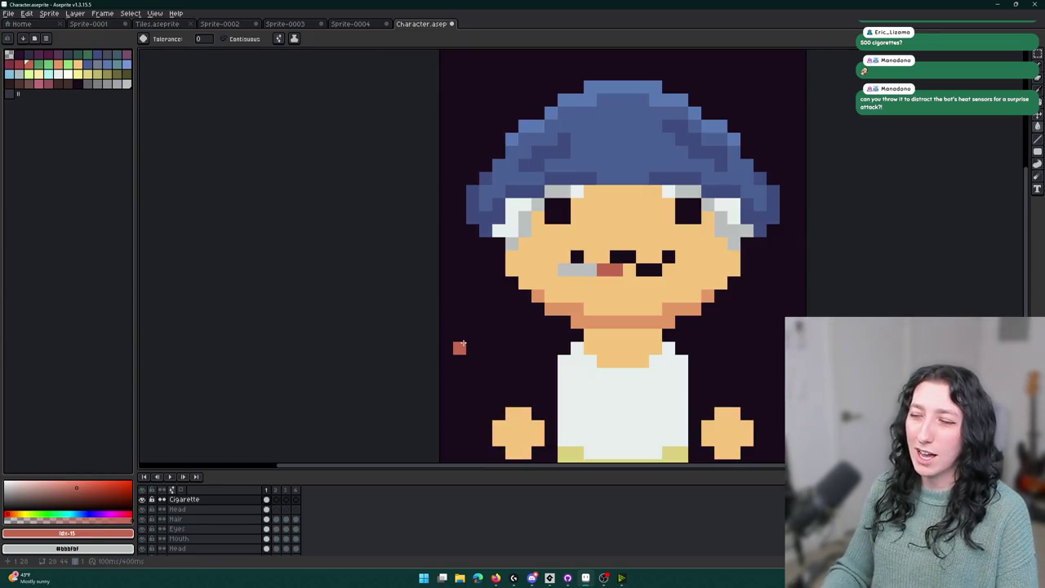
key(m)
scroll(631, 303, up, 2)
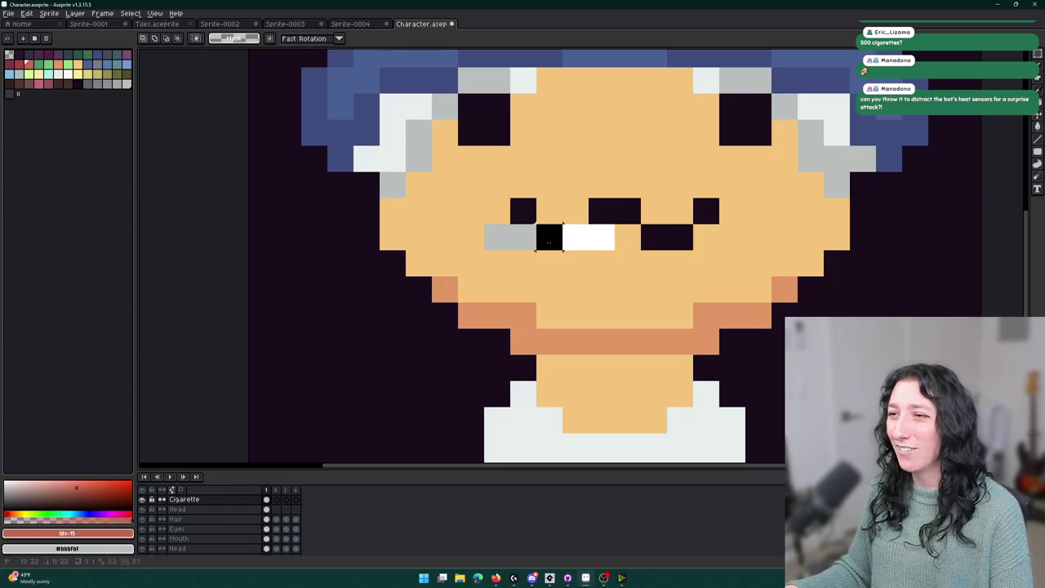
scroll(571, 319, down, 3)
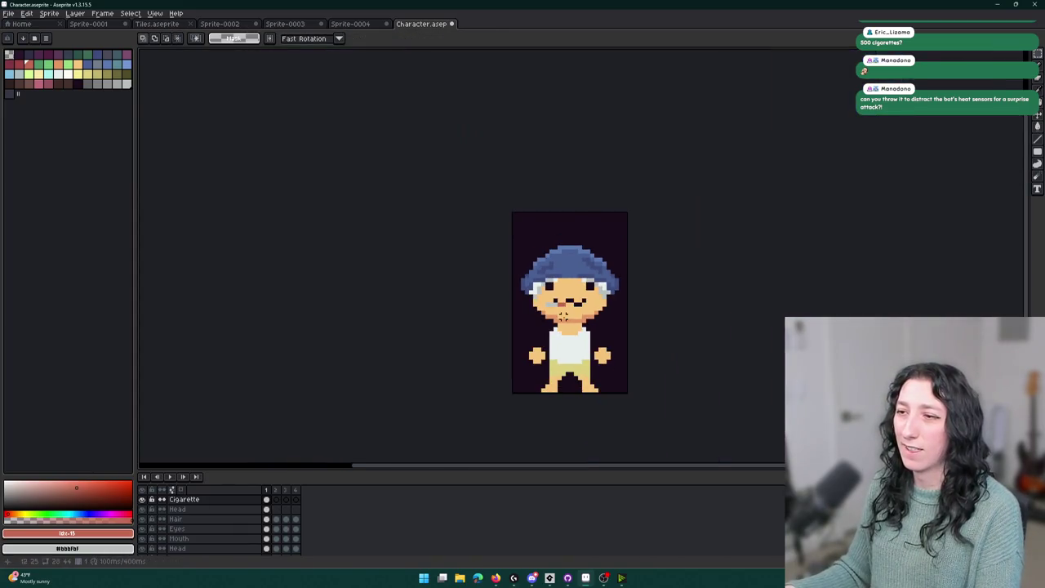
scroll(587, 334, up, 2)
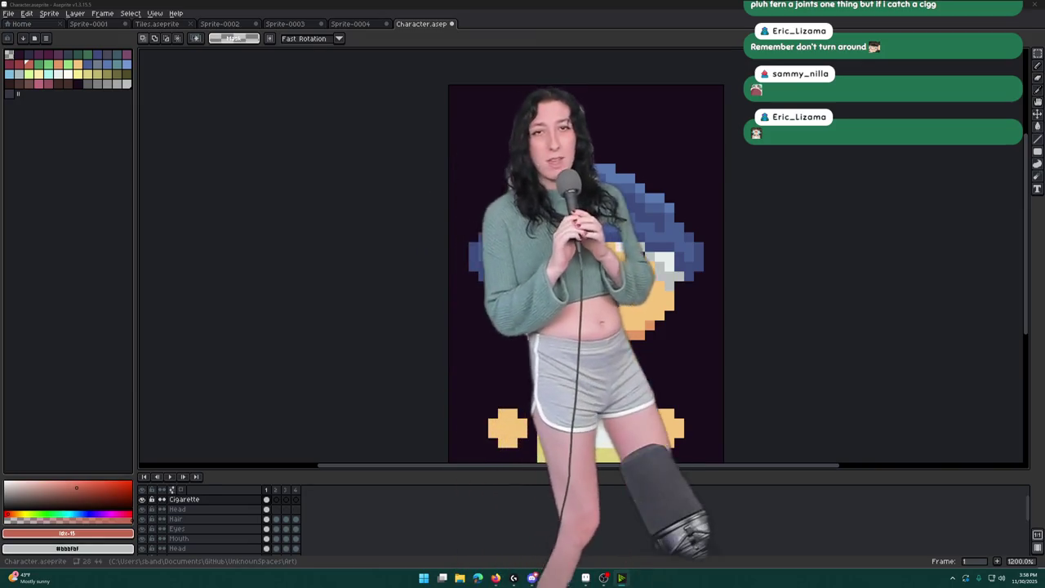
key(shift+h)
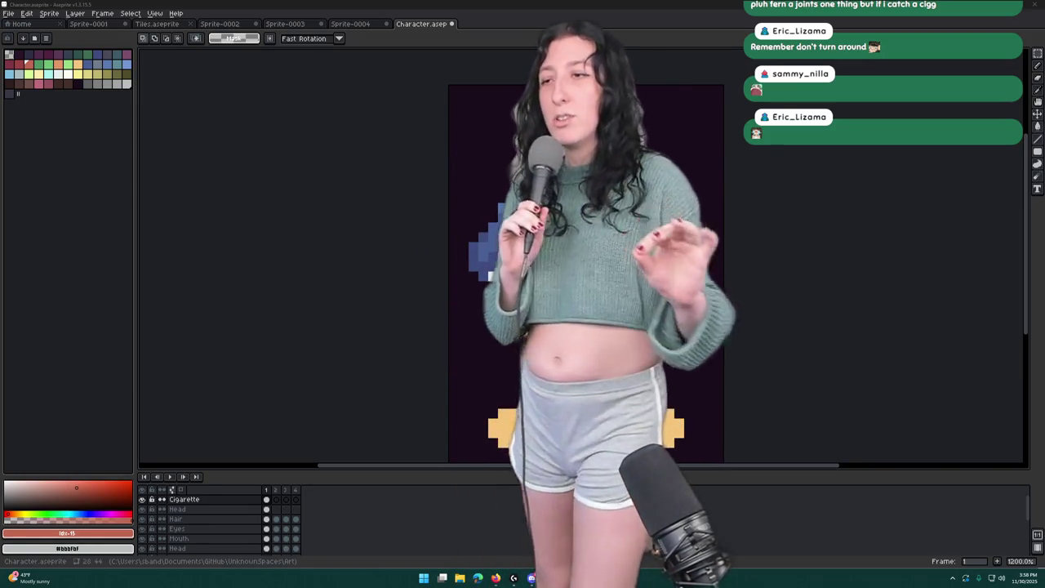
key(shift+h)
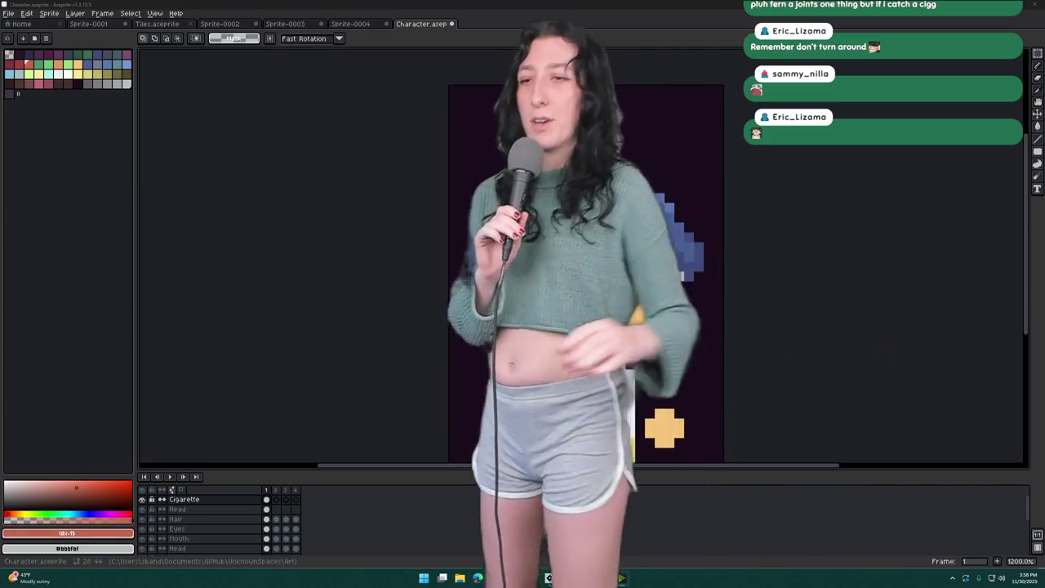
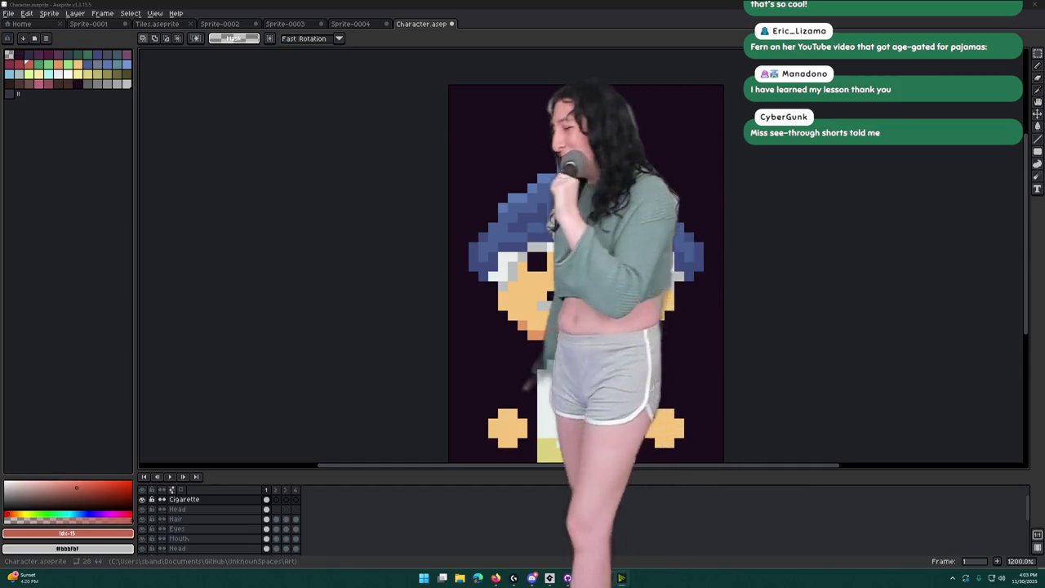
Mirror the character sprite horizontally, then flip it back to its original orientation.
key(shift+h)
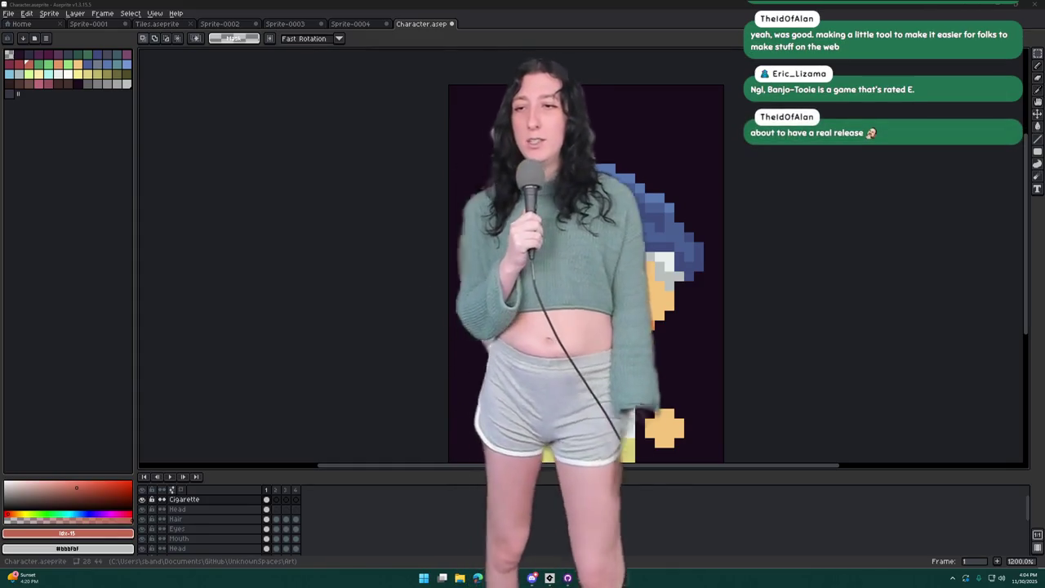
key(shift+h)
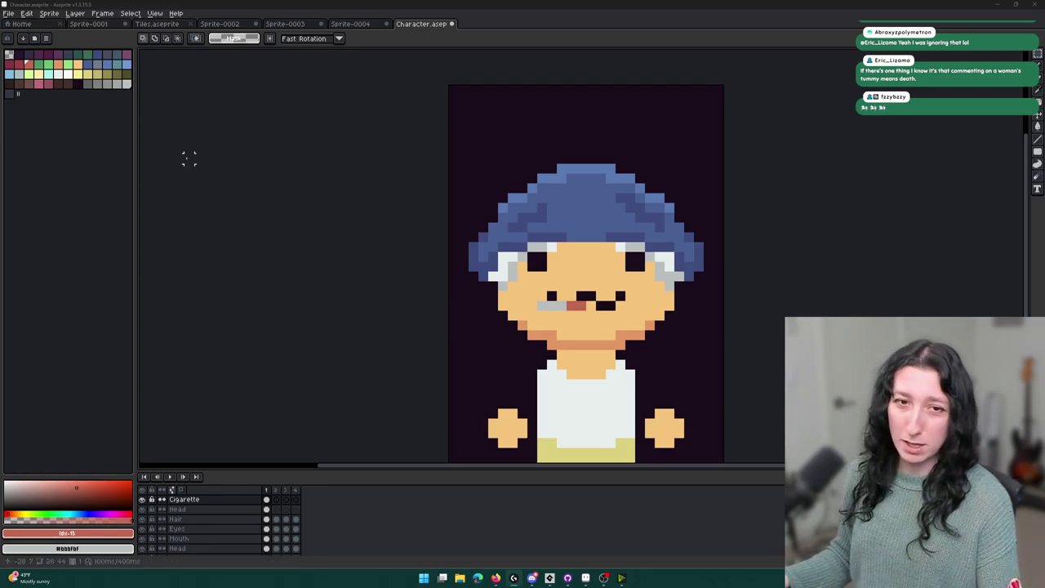
scroll(513, 265, up, 2)
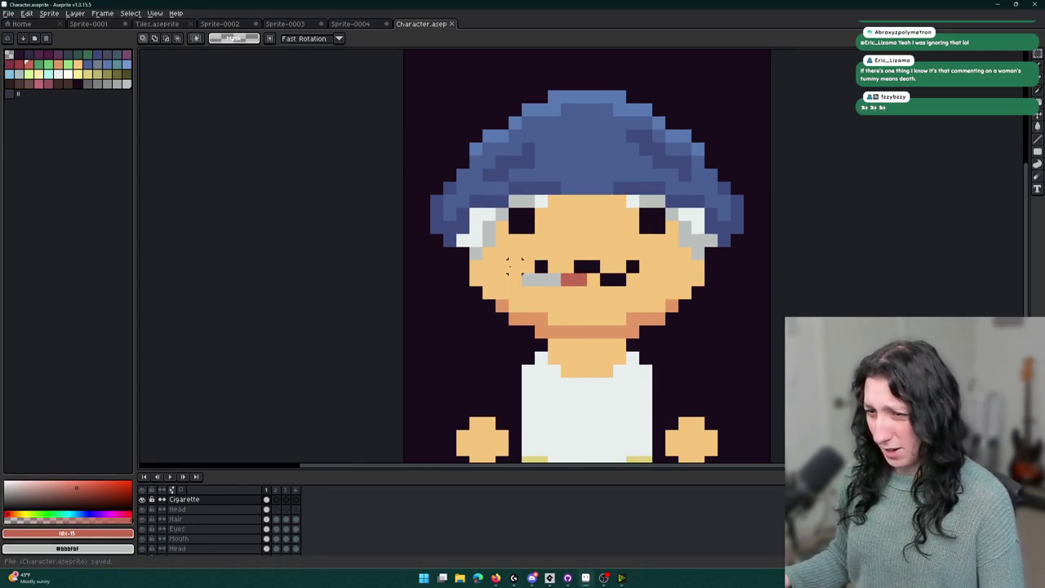
Undo the stray blot over the mouth and move the cigarette to the character's left hand.
drag(512, 265, 468, 237)
key(ctrl+z)
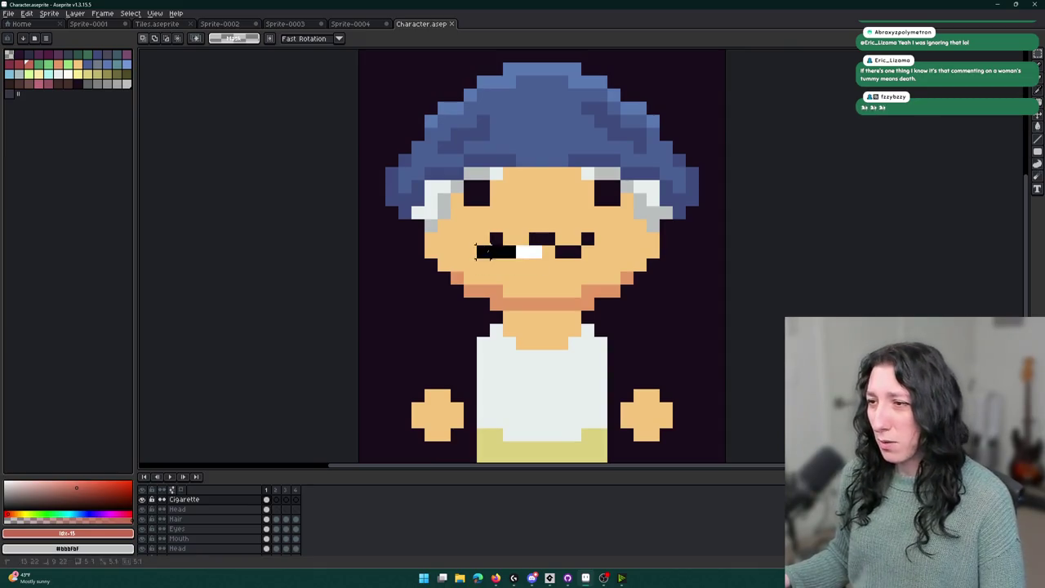
scroll(542, 245, up, 1)
scroll(545, 246, down, 2)
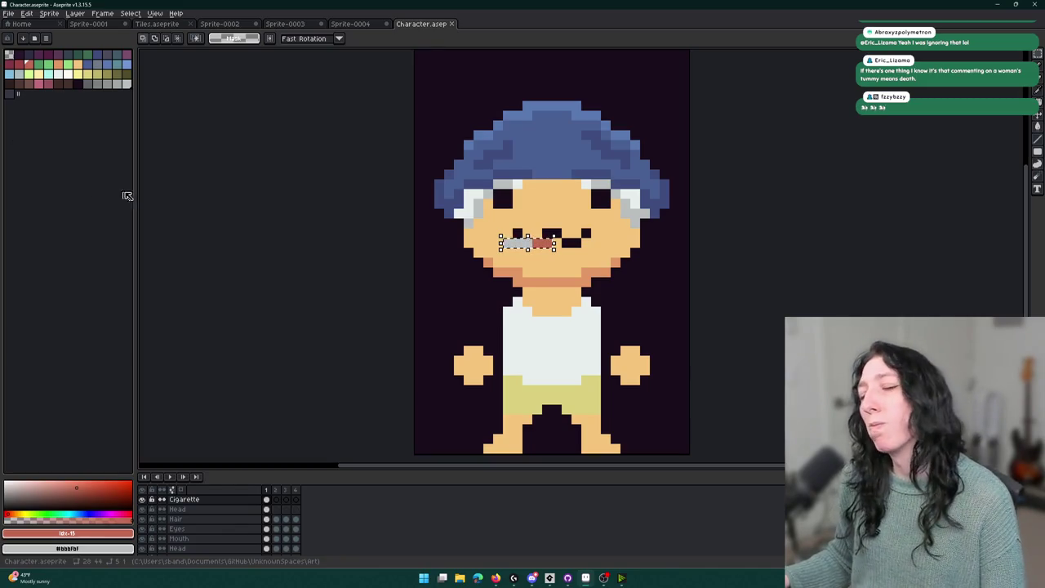
drag(446, 302, 457, 279)
mouse_move(559, 229)
mouse_down()
mouse_move(547, 231)
mouse_move(481, 347)
mouse_up()
click(536, 300)
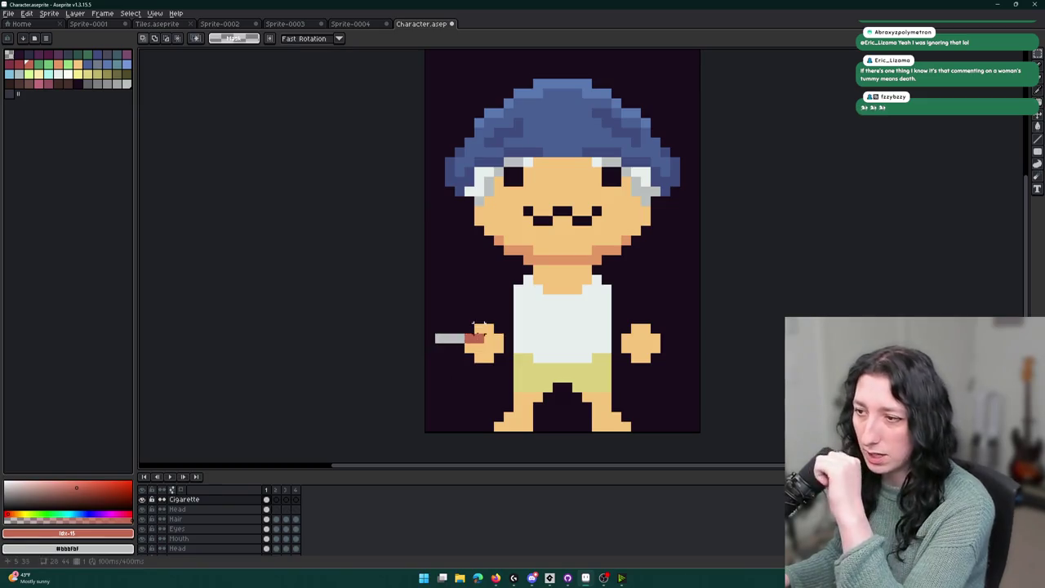
drag(481, 338, 439, 338)
key(ctrl+z)
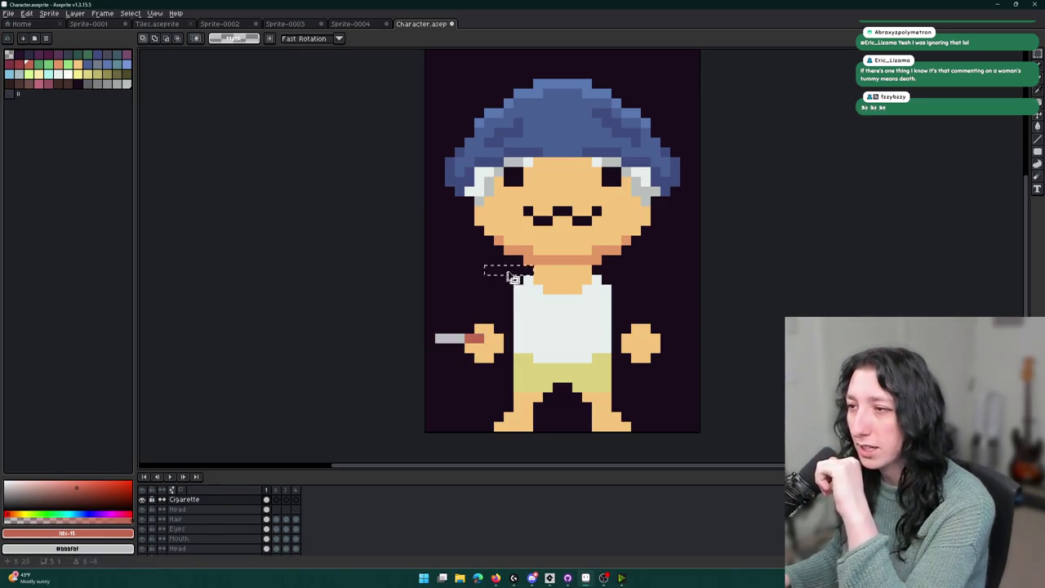
Move the cigarette from the hand back to the mouth, nudged one pixel left.
drag(511, 204, 565, 219)
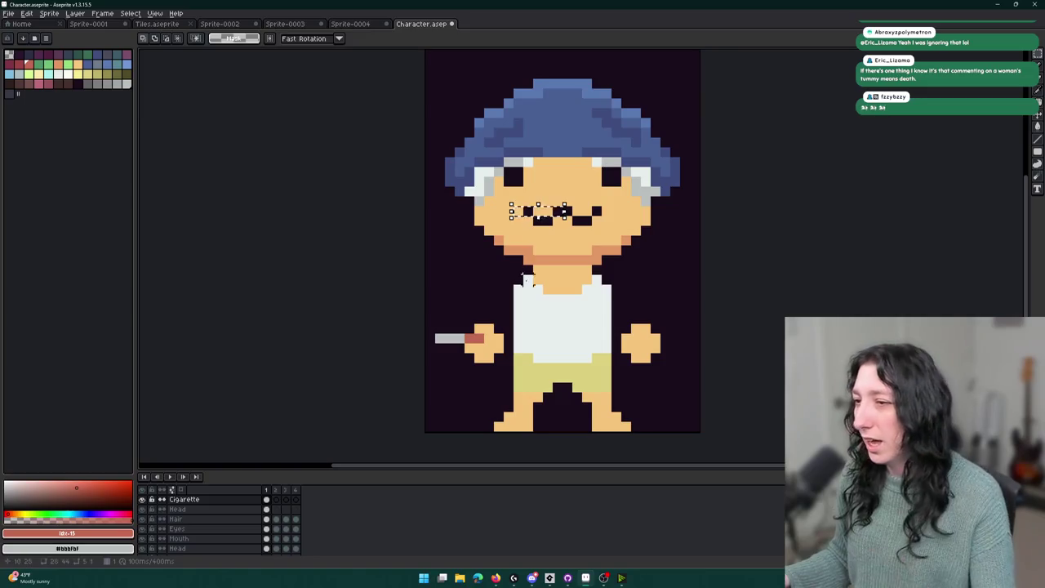
drag(433, 332, 485, 346)
click(484, 345)
drag(426, 431, 583, 313)
key(ctrl+d)
mouse_move(433, 330)
mouse_down()
mouse_move(488, 347)
mouse_move(530, 240)
mouse_move(556, 222)
mouse_up()
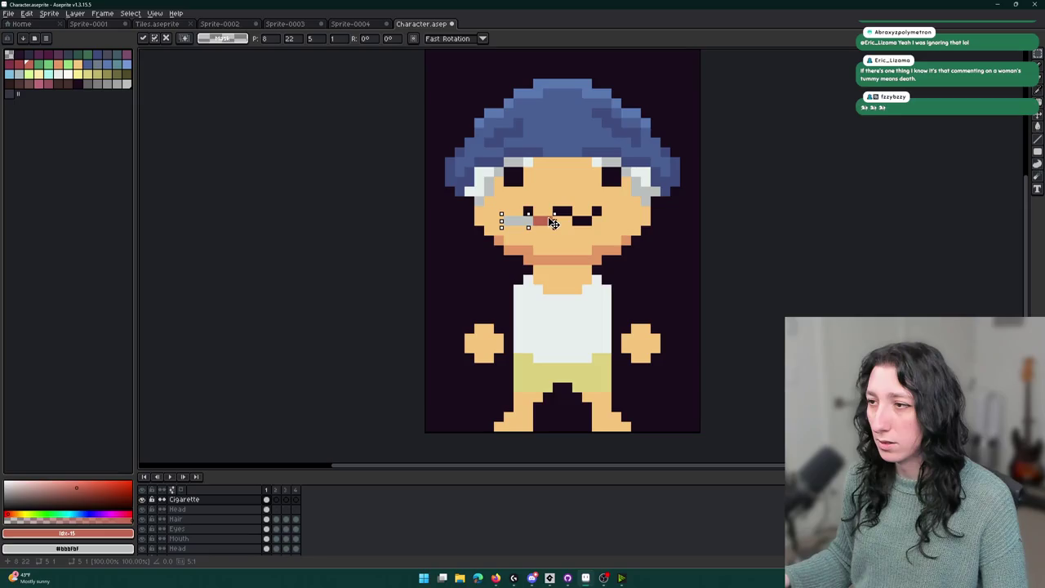
key(Left)
key(Return)
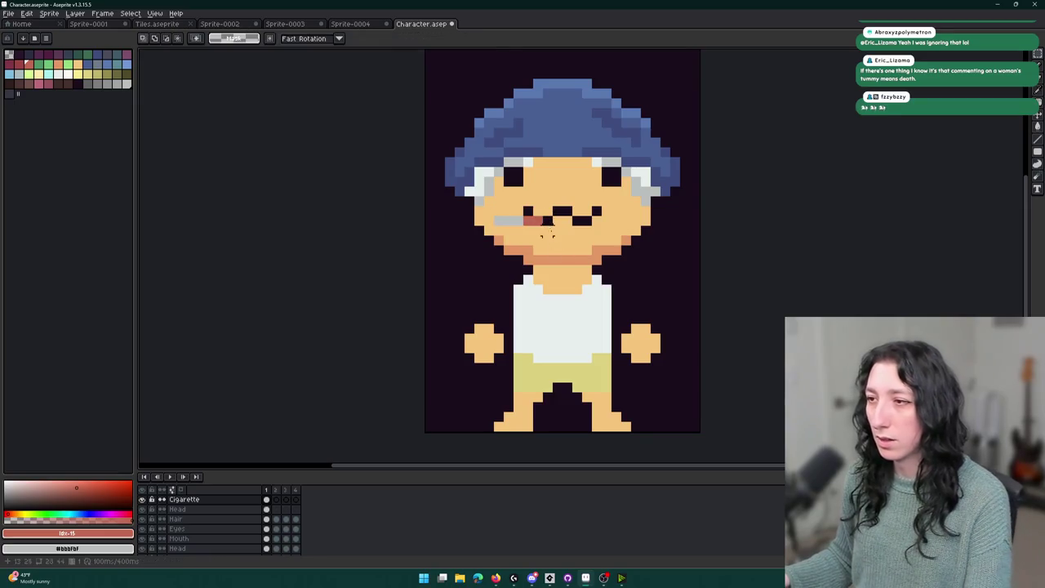
key(minus)
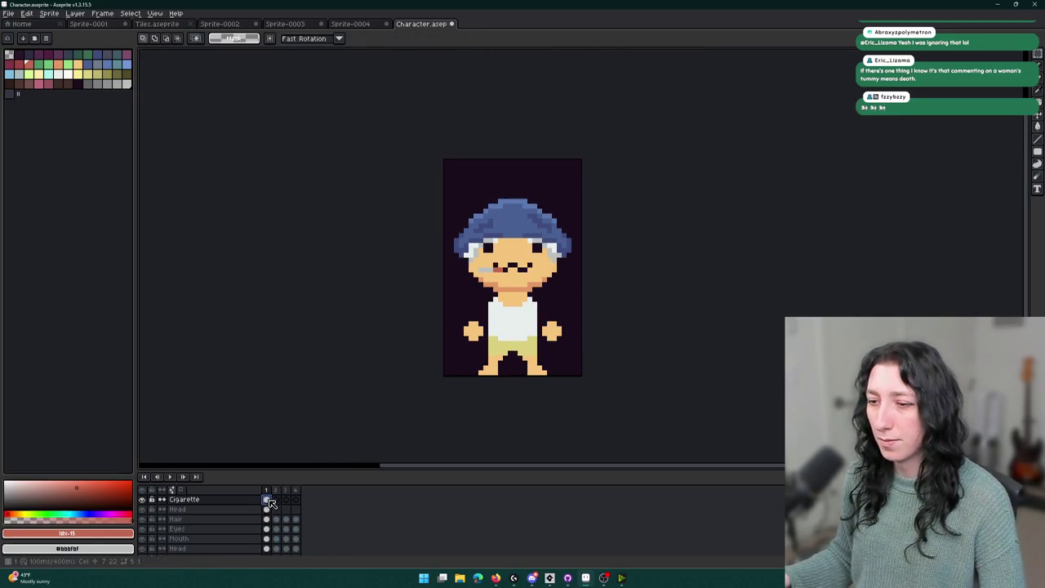
Paste the cigarette onto the frame 3 and frame 4 characters, then delete it from frame 4.
click(275, 499)
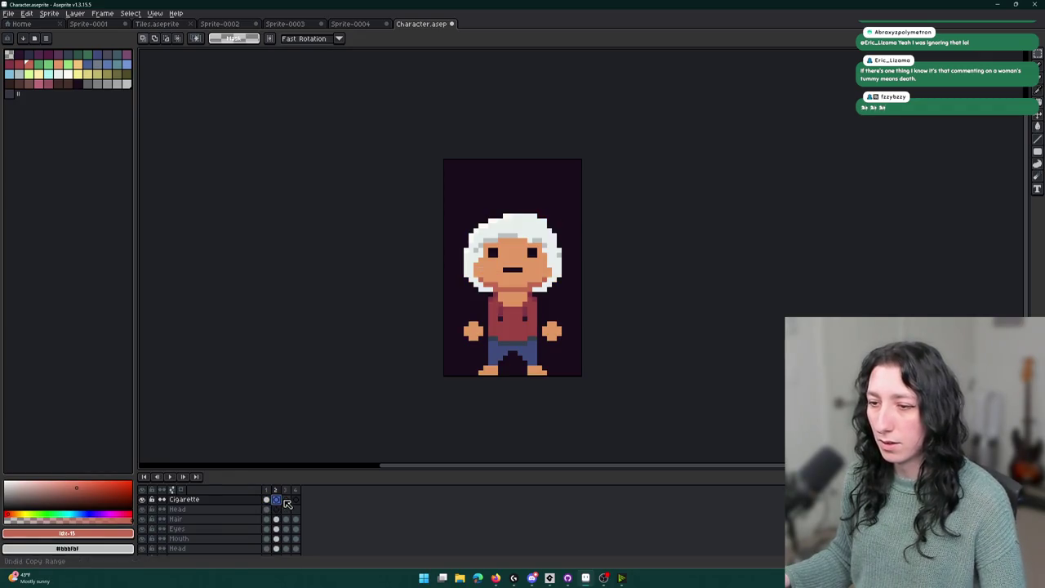
click(286, 500)
key(Right)
key(Left)
key(ctrl+v)
key(Right)
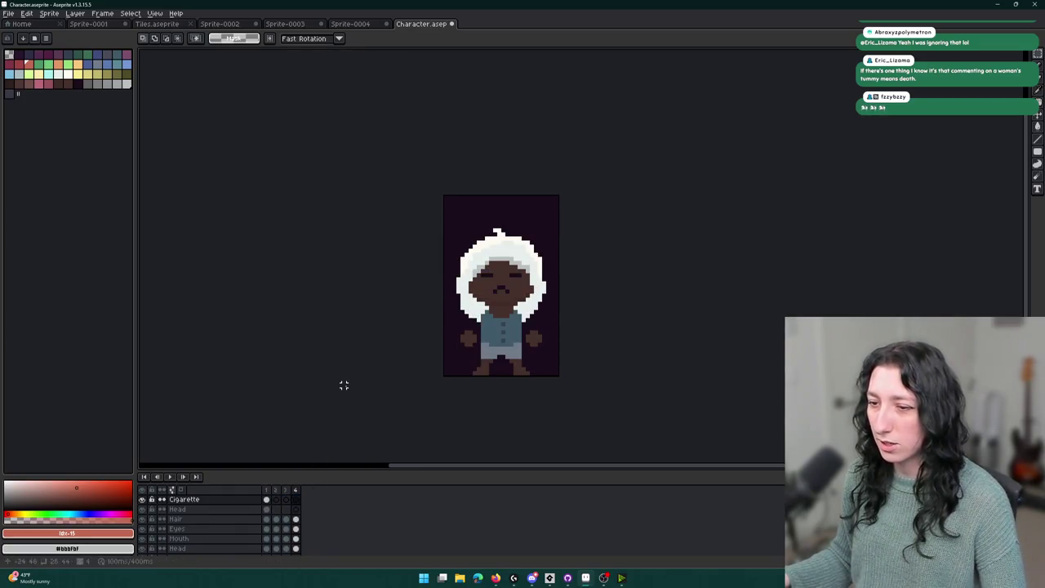
drag(266, 499, 299, 498)
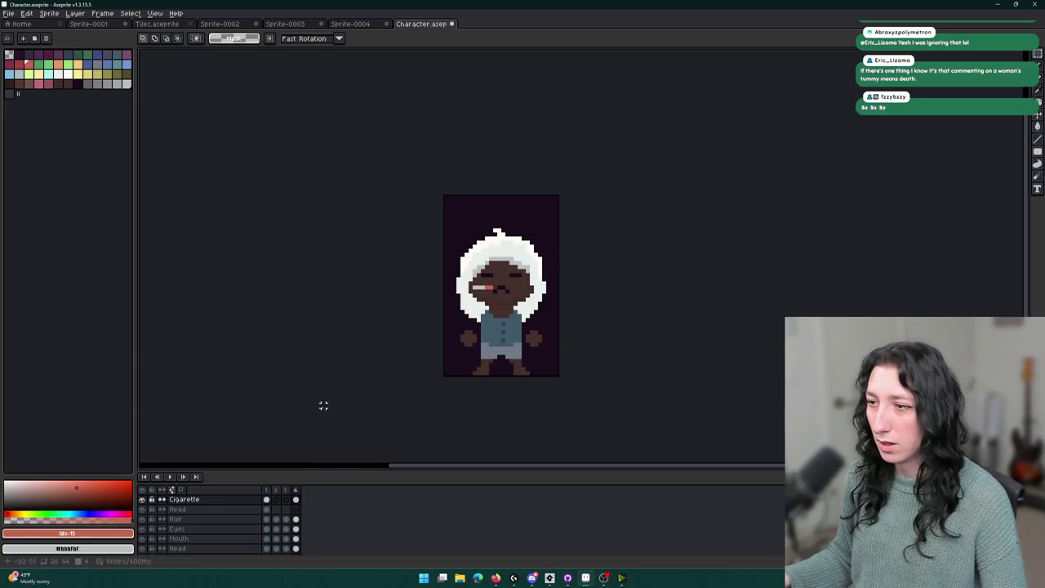
key(Delete)
Paste the cigarette back onto the frame 1 face and select it.
click(266, 489)
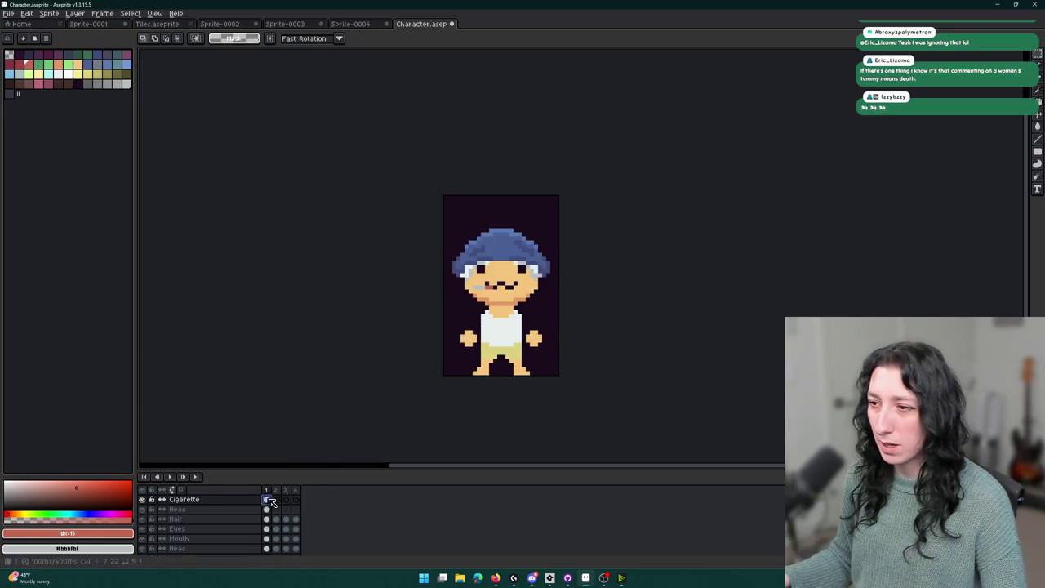
scroll(497, 316, up, 1)
key(ctrl+v)
key(Return)
scroll(601, 275, down, 5)
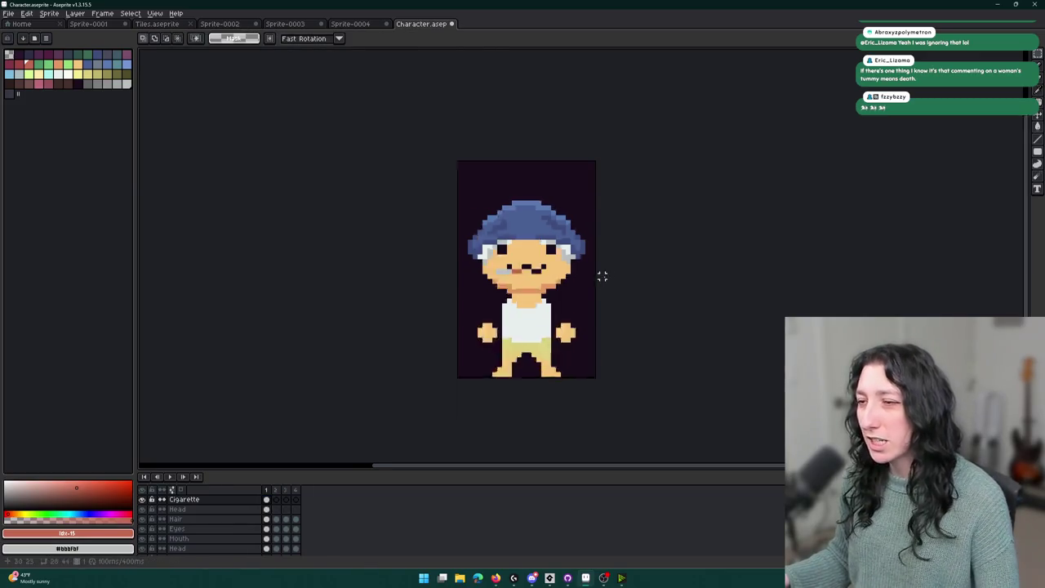
scroll(571, 274, up, 8)
drag(577, 261, 506, 242)
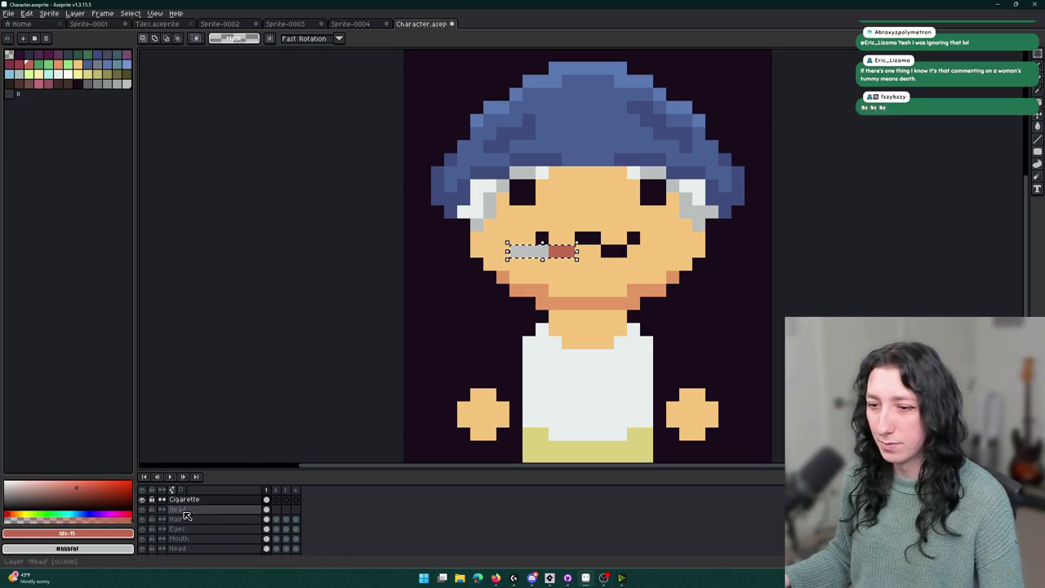
Hide all layers except Cigarette and deselect the cigarette.
click(142, 489)
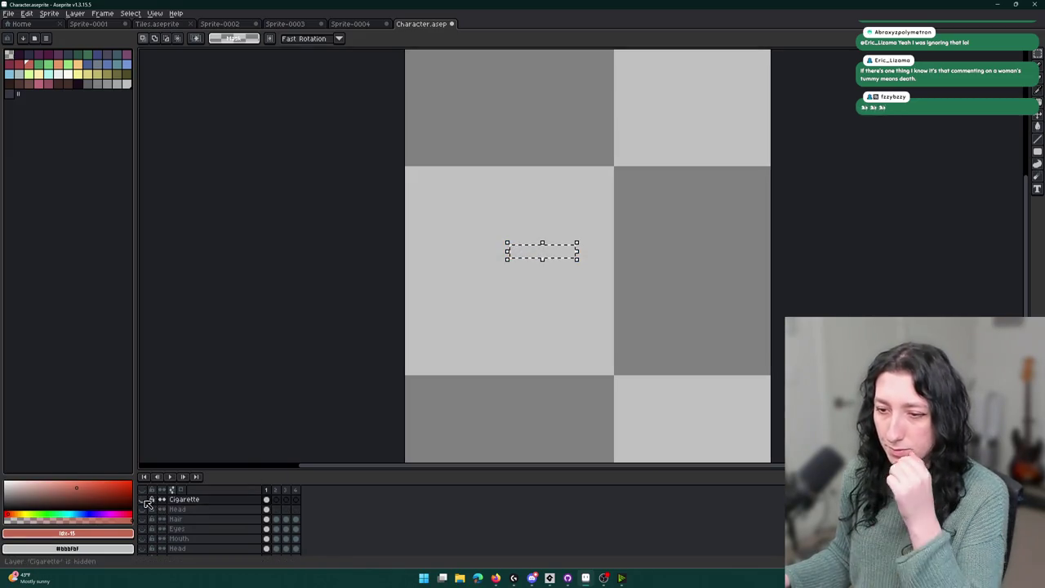
click(142, 498)
click(45, 10)
click(357, 209)
click(462, 211)
In the export settings, browse to the Art folder and name the file CigaretteCharacter.png.
key(ctrl+alt+shift+s)
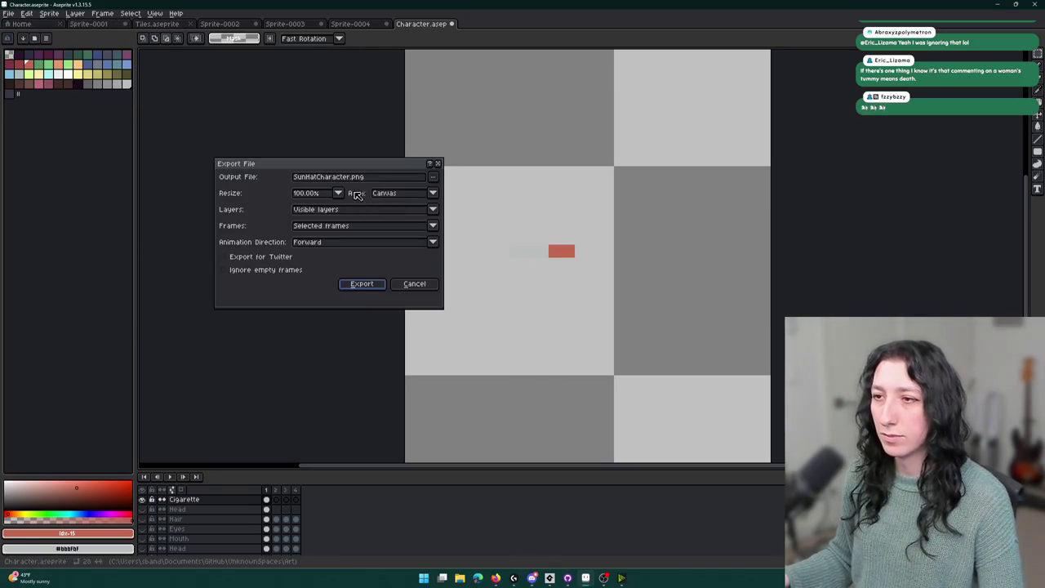
click(437, 178)
click(455, 189)
click(463, 394)
click(463, 393)
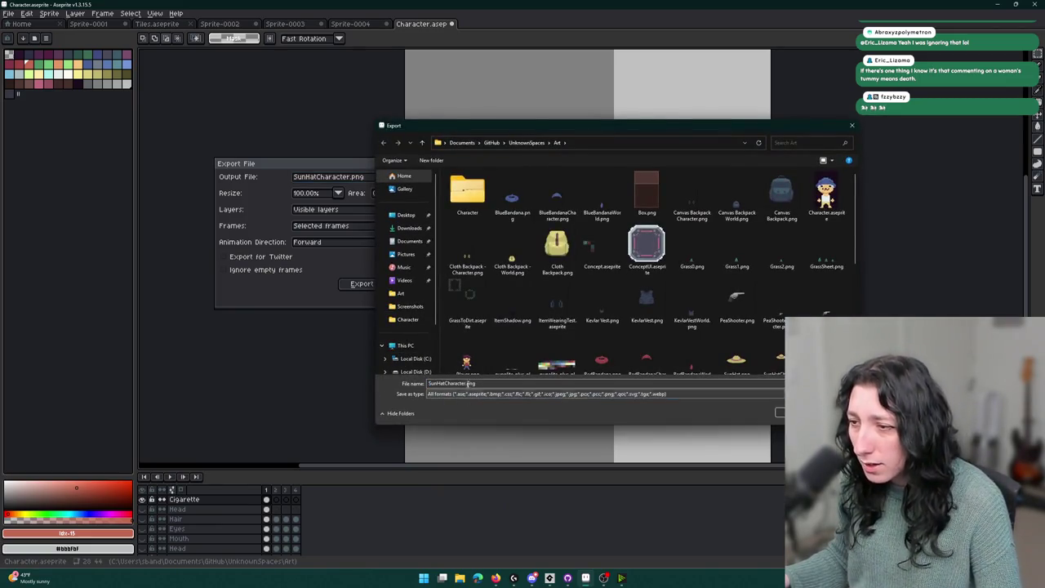
click(431, 383)
key(shift+Home)
text(c)
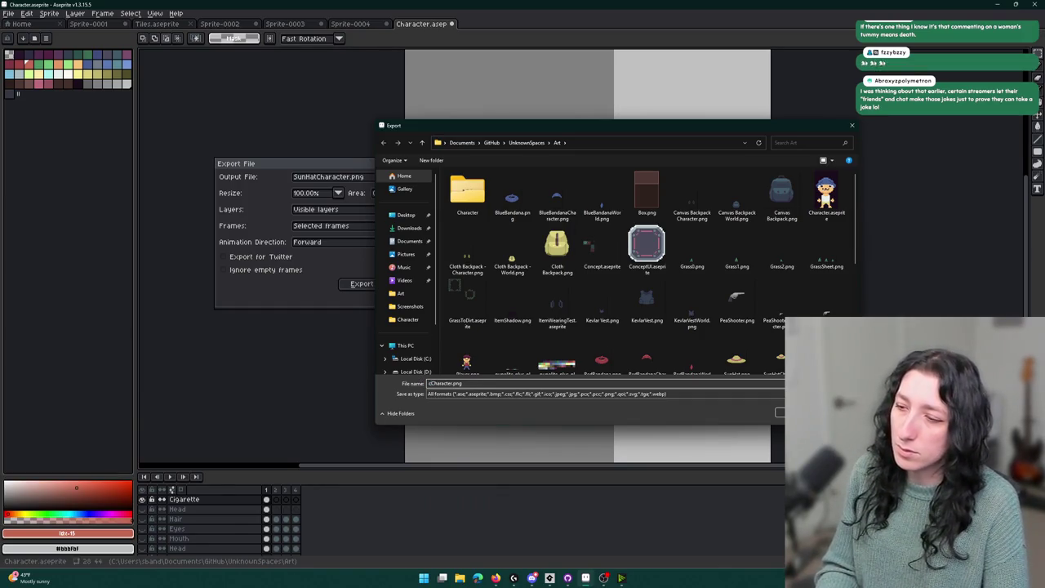
text(ig)
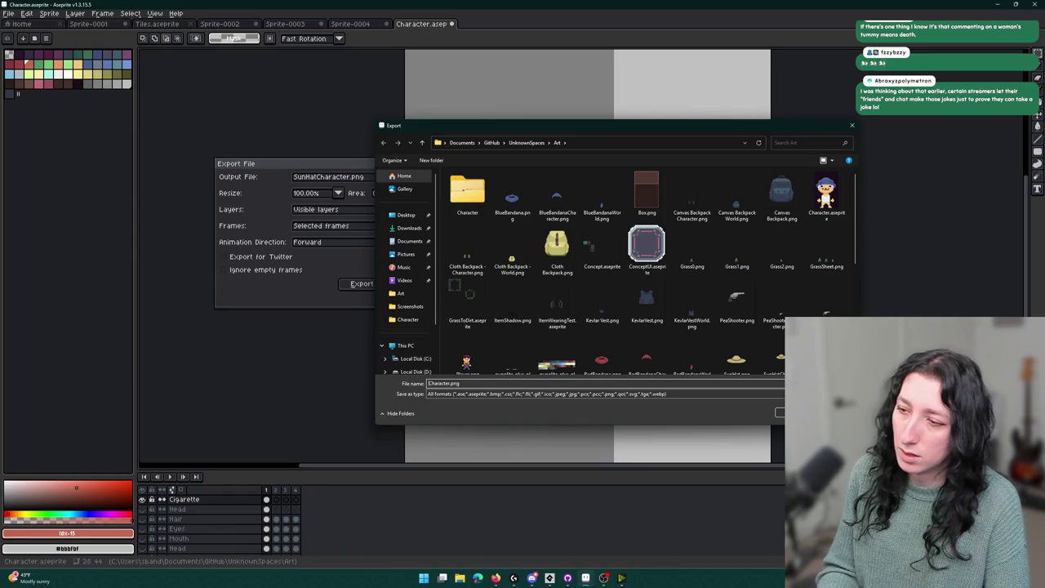
text(arette)
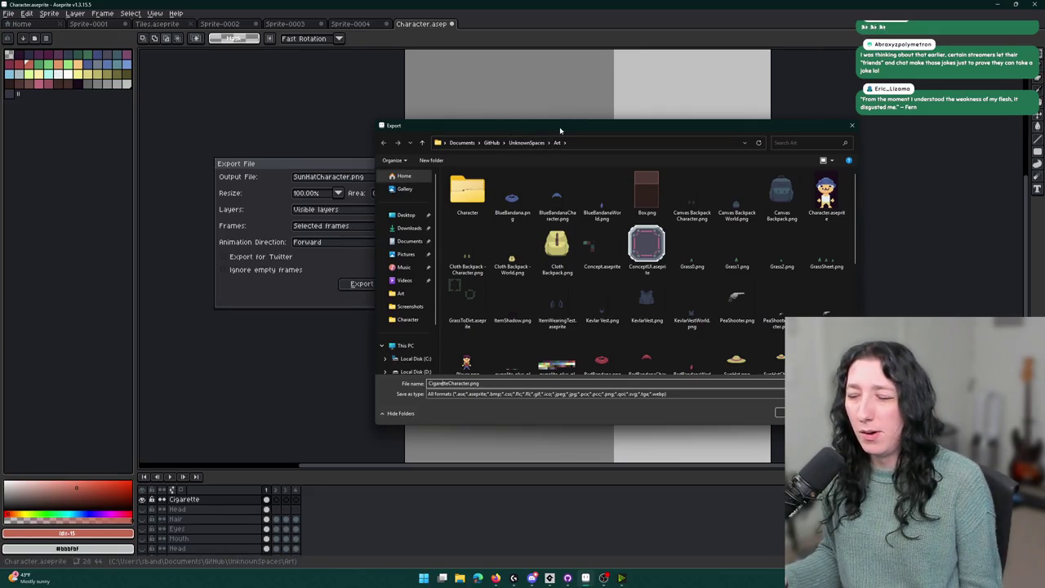
mouse_move(677, 130)
mouse_down()
mouse_move(704, 95)
mouse_move(804, 86)
mouse_up()
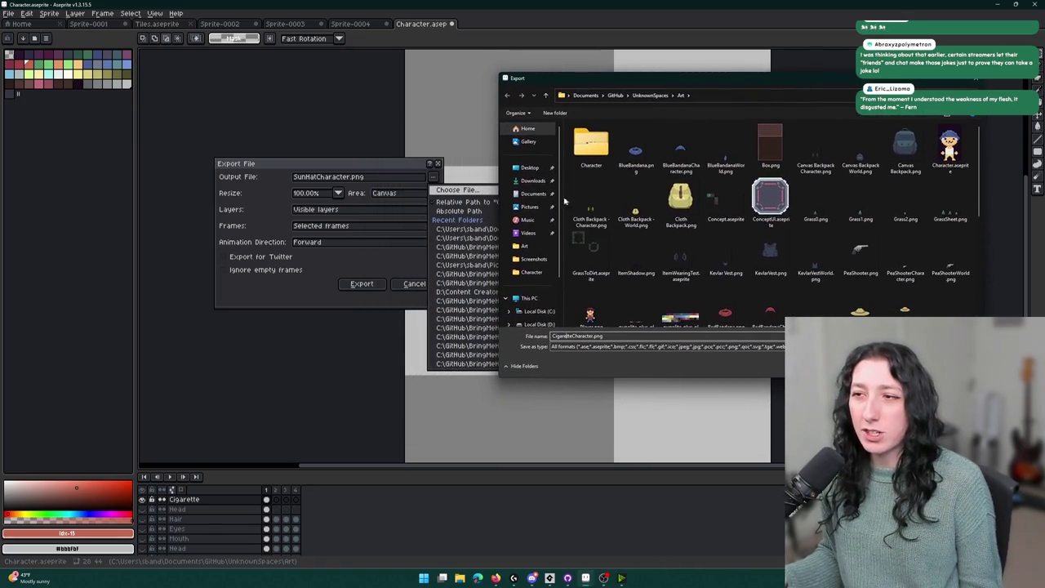
click(477, 192)
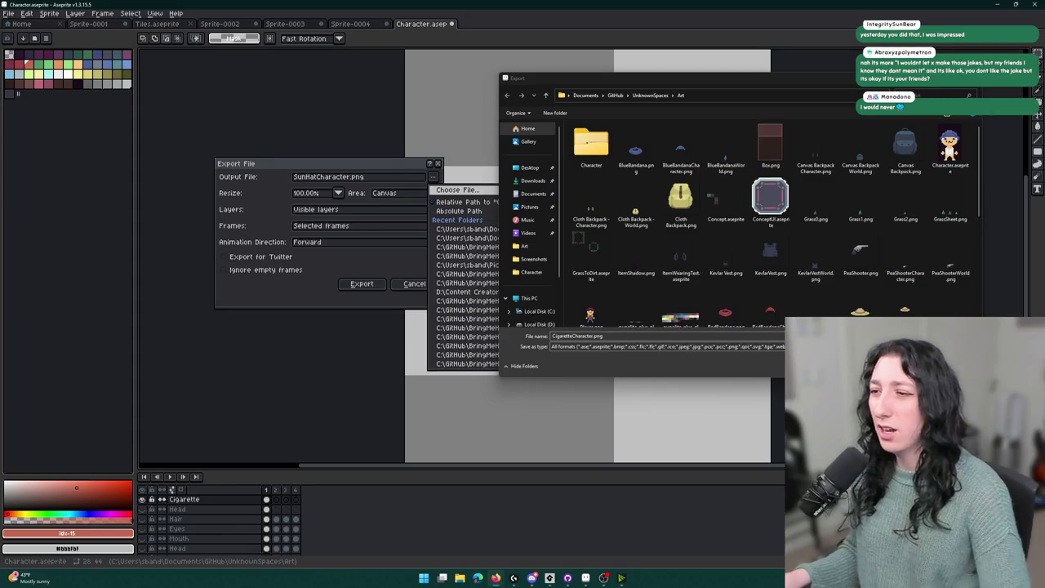
Accept CigaretteCharacter.png as the export's output file.
key(Return)
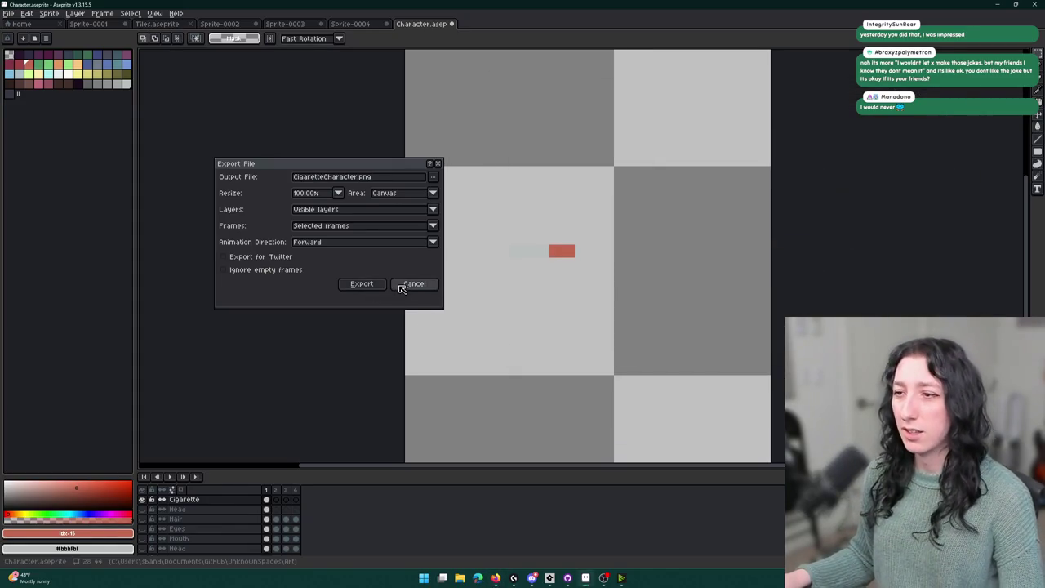
Confirm the CigaretteCharacter.png export, then hide Layer 1 so only the Cigarette layer shows.
click(379, 285)
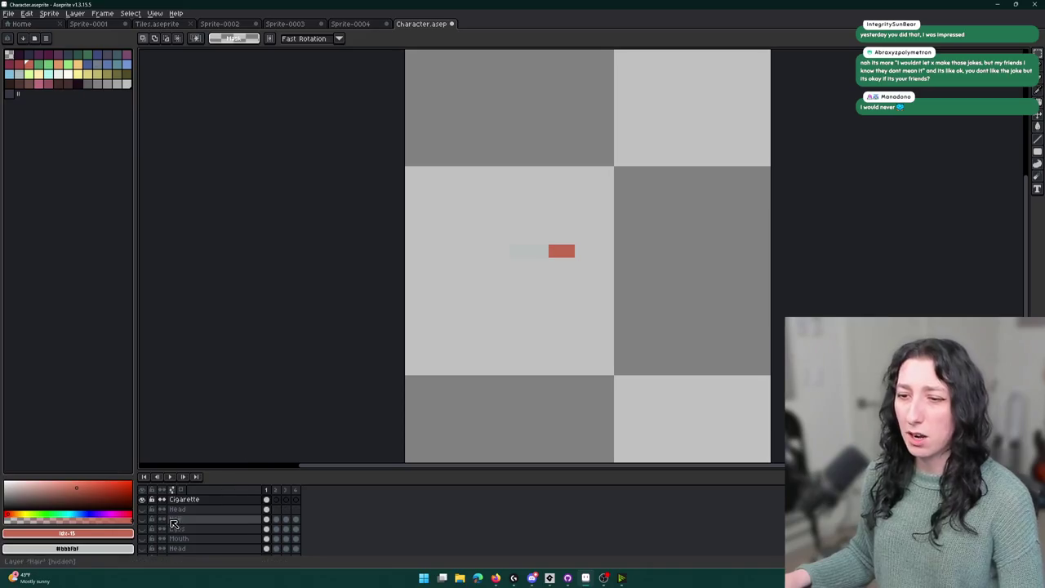
click(142, 547)
click(217, 499)
scroll(217, 510, down, 3)
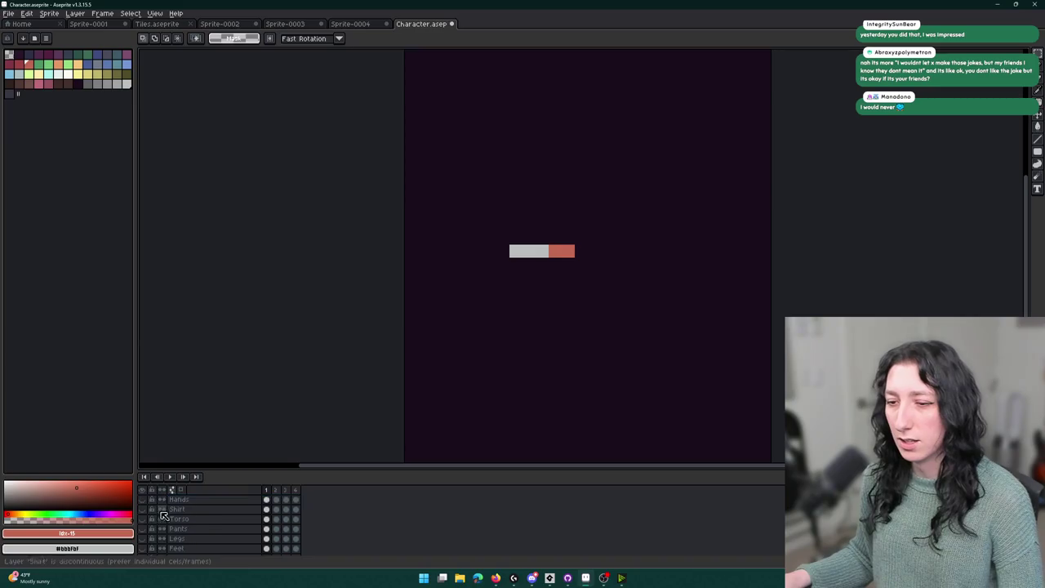
click(142, 540)
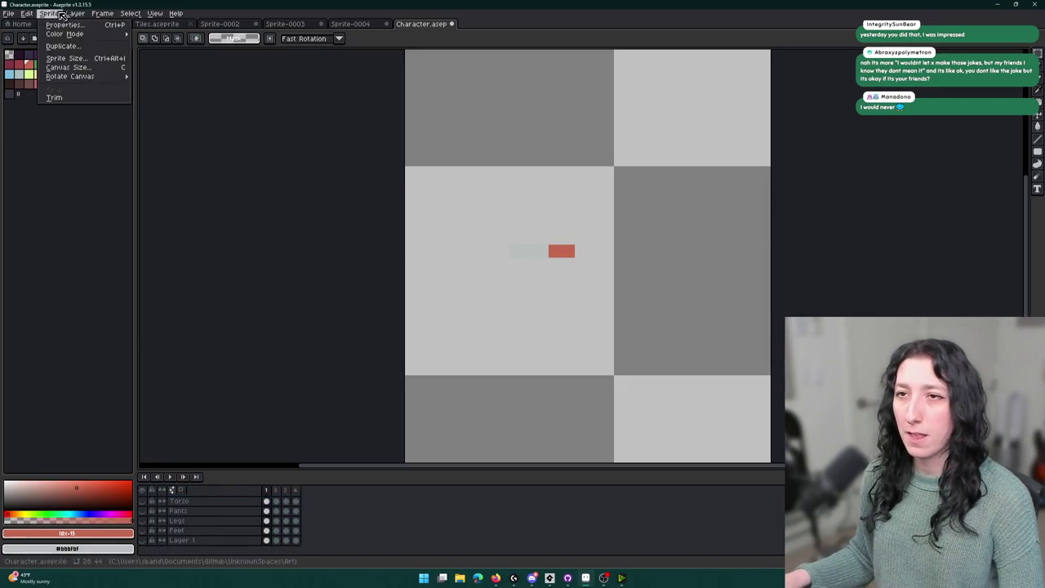
Export the cigarette layer again, renamed to CigaretteWalking.png.
key(ctrl+e)
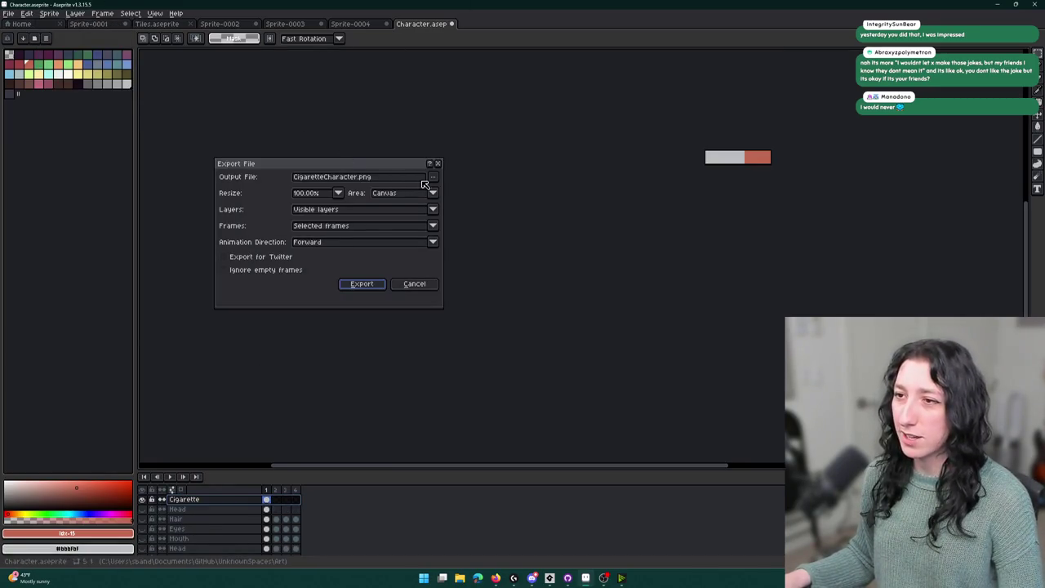
drag(364, 177, 336, 181)
key(BackSpace)
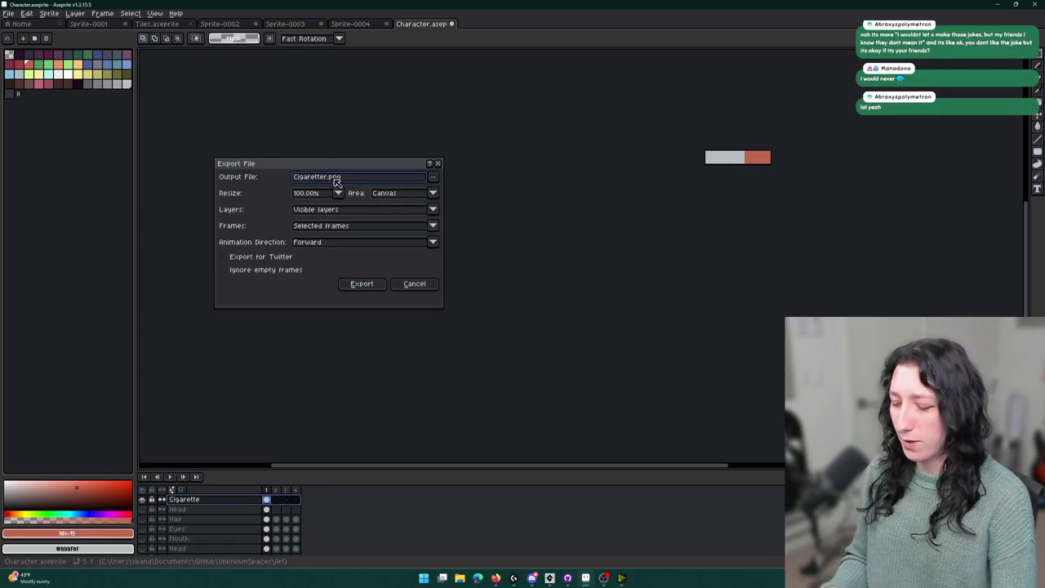
text(Walking)
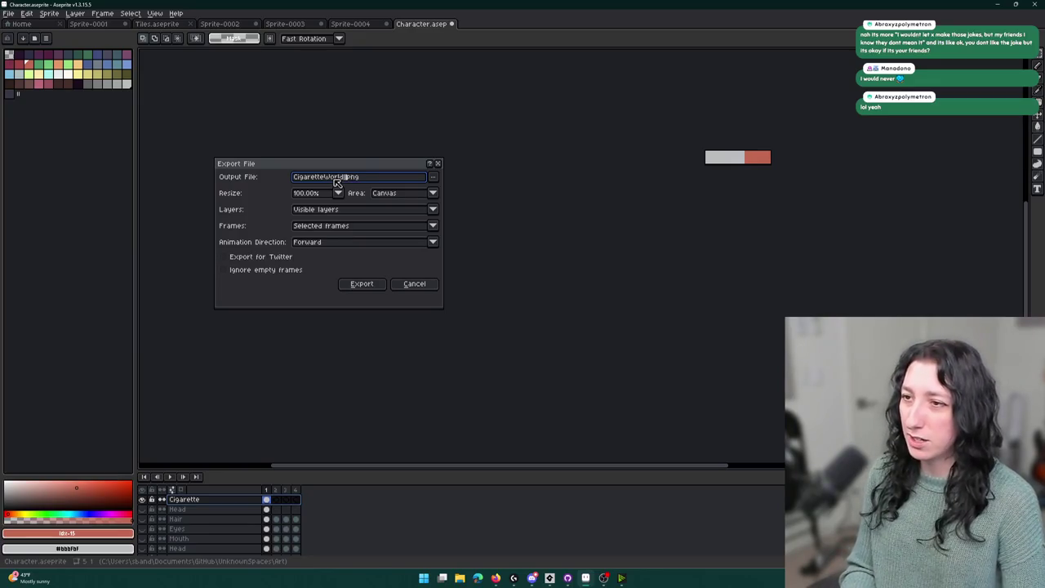
key(Return)
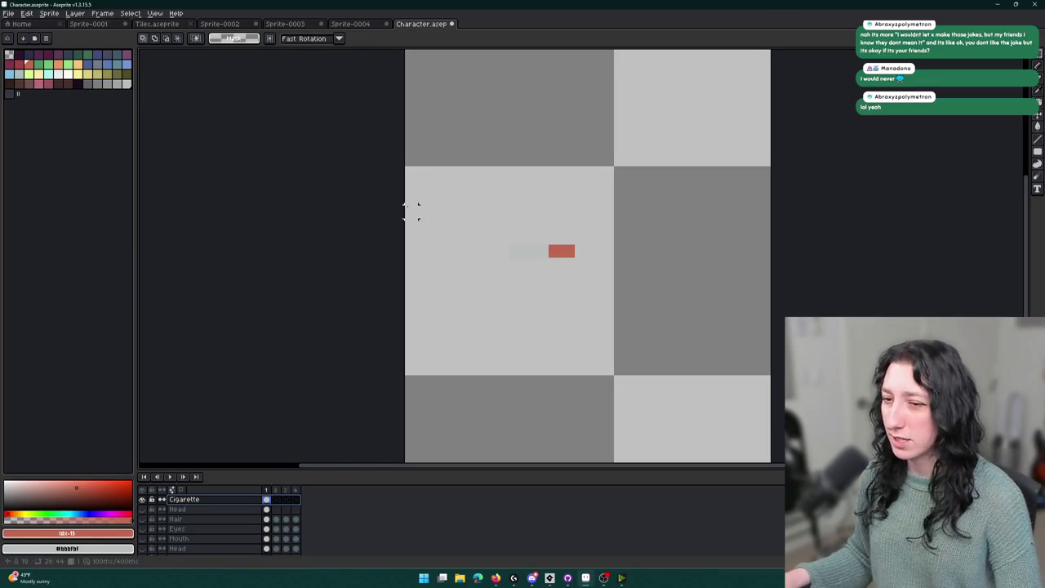
scroll(415, 209, right, 1)
key(ctrl+alt+shift+s)
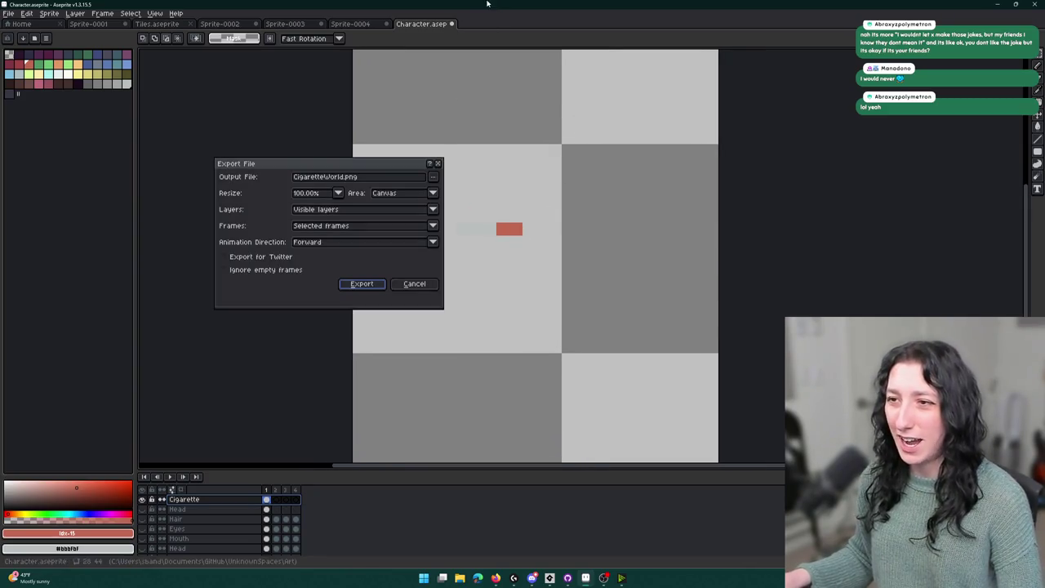
key(Return)
scroll(461, 239, up, 2)
scroll(146, 541, down, 3)
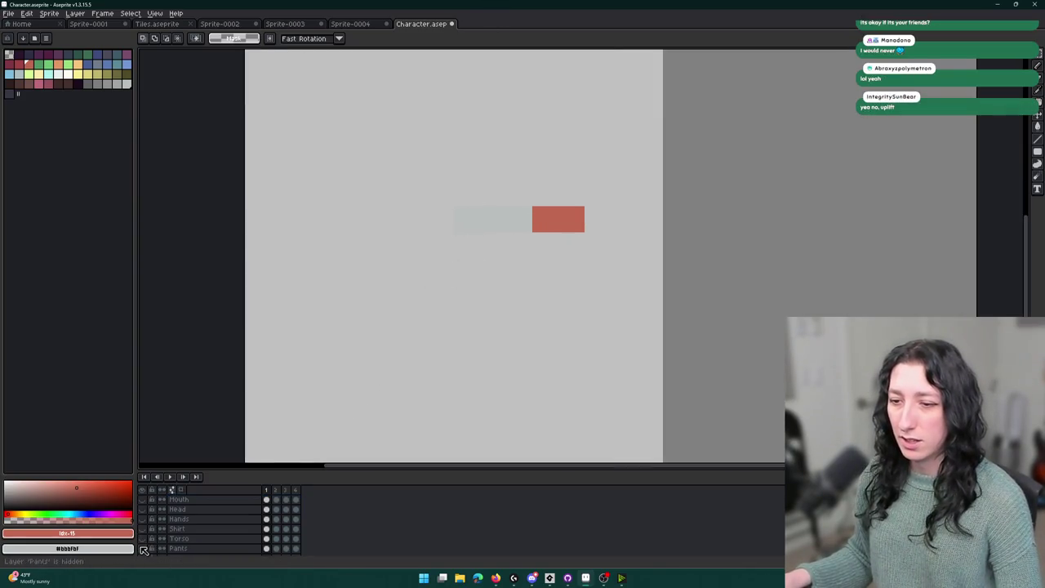
key(ctrl+z)
key(ctrl+z)
key(ctrl+z)
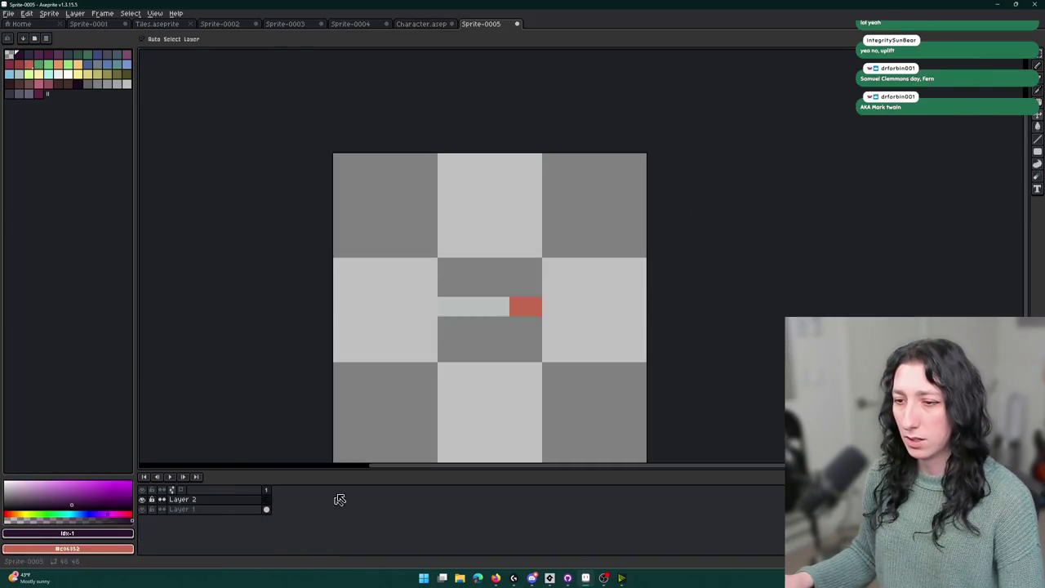
Move Layer 2 below Layer 1 and fill the background with a dark colour.
drag(245, 499, 249, 519)
click(78, 85)
click(471, 236)
key(alt+Up)
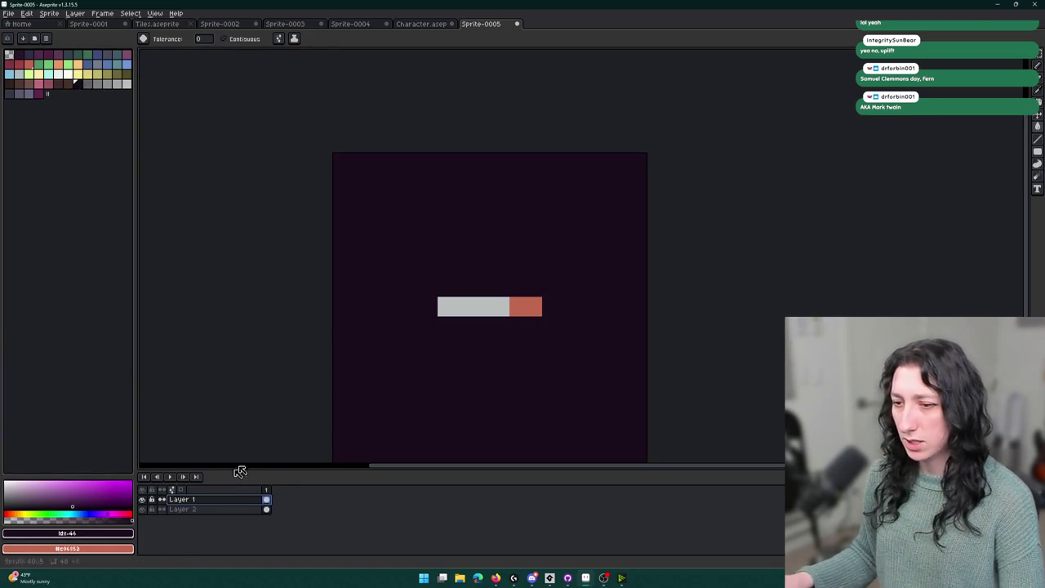
scroll(451, 318, up, 2)
Shade the cigarette body's left end with a darker grey.
key(i)
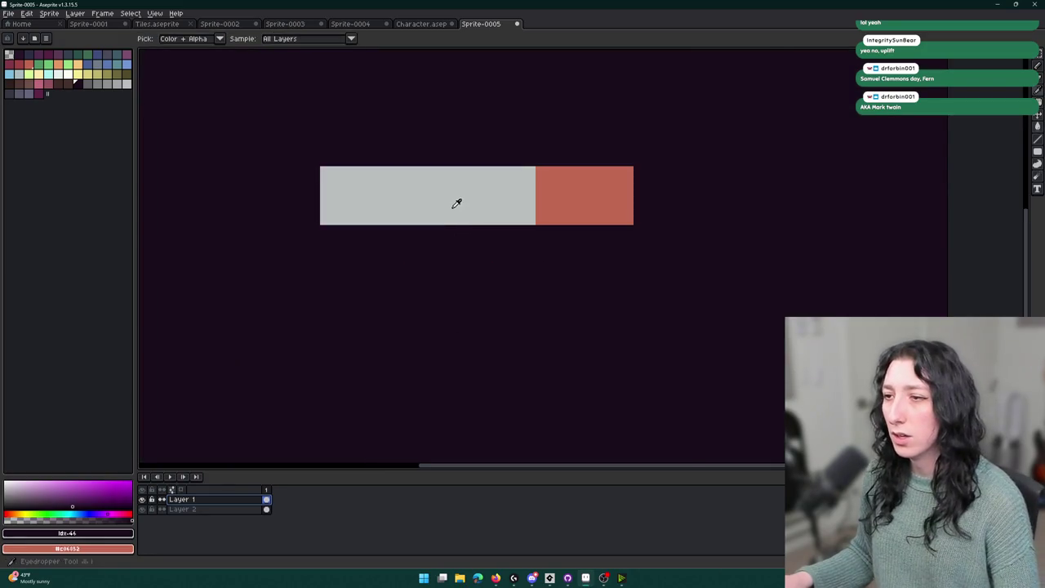
click(452, 206)
scroll(465, 201, down, 2)
scroll(508, 199, down, 3)
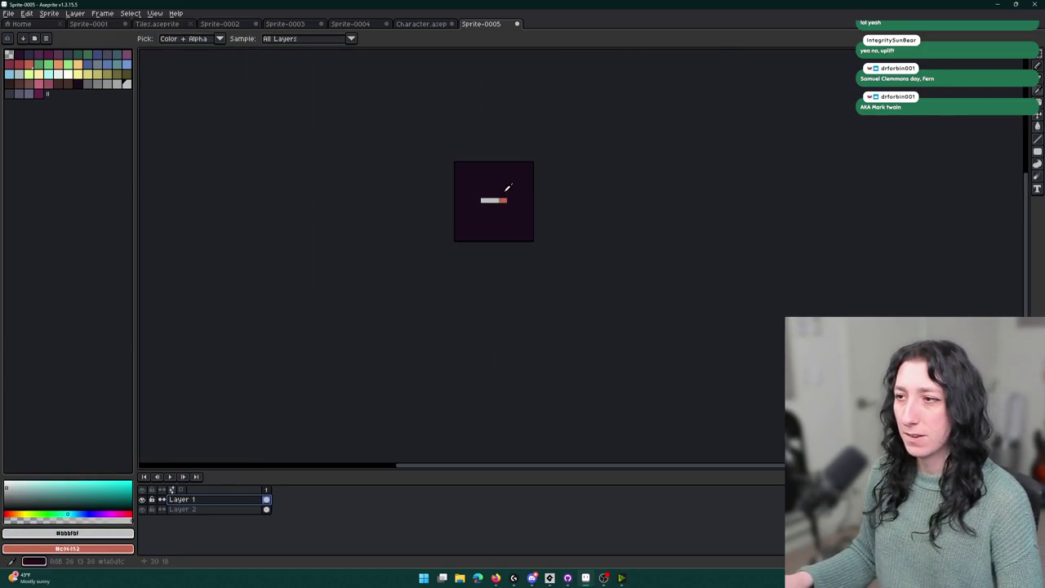
scroll(458, 214, up, 5)
key(b)
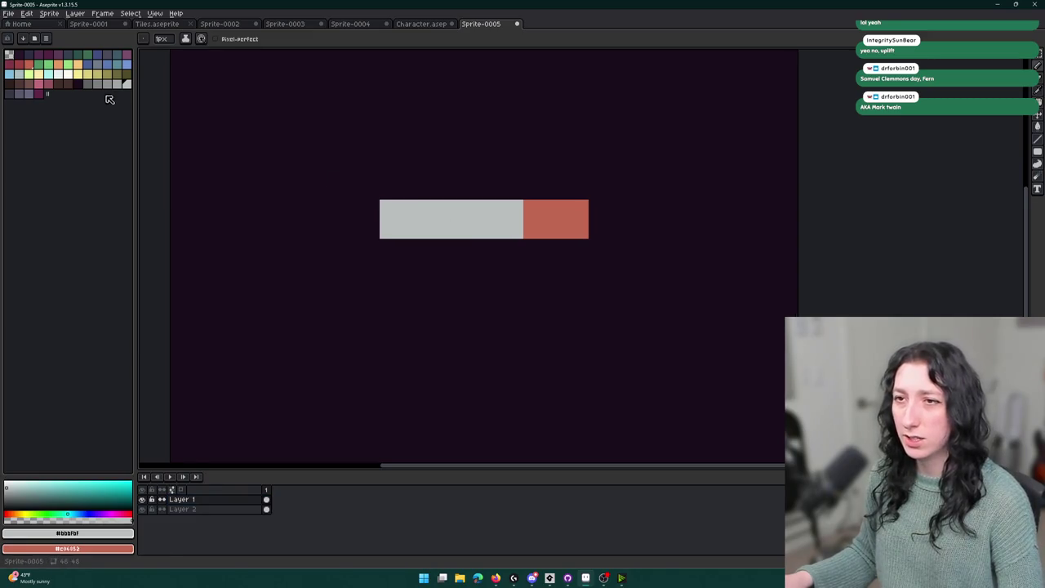
click(107, 83)
scroll(360, 205, up, 3)
mouse_move(384, 208)
mouse_down()
mouse_move(378, 275)
mouse_move(598, 270)
mouse_up()
scroll(378, 275, down, 5)
scroll(378, 280, up, 2)
scroll(391, 278, up, 2)
Shade the bottom row of the red tip darker.
key(i)
click(626, 254)
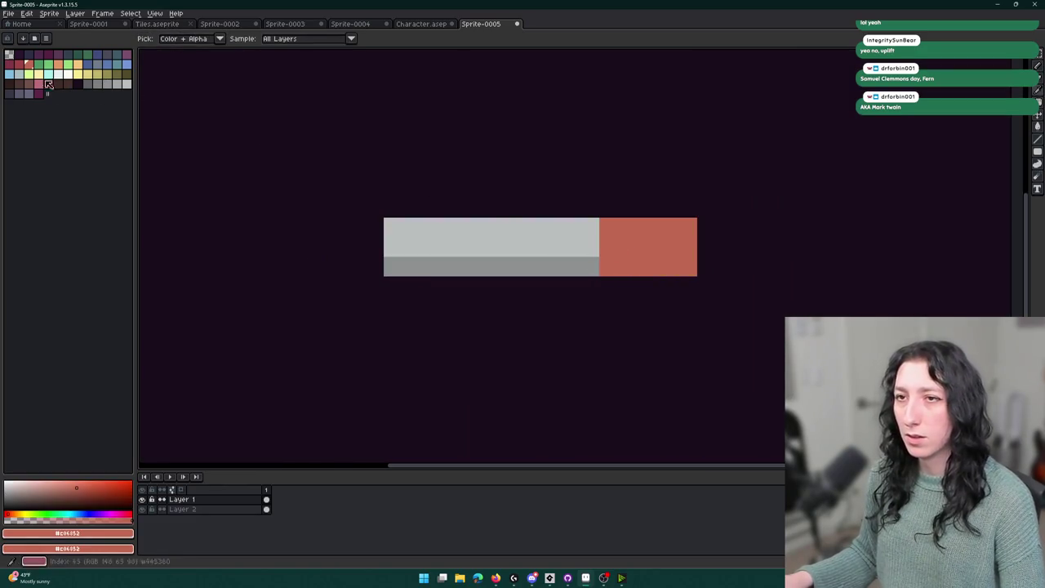
key(b)
drag(608, 274, 686, 269)
scroll(678, 298, down, 8)
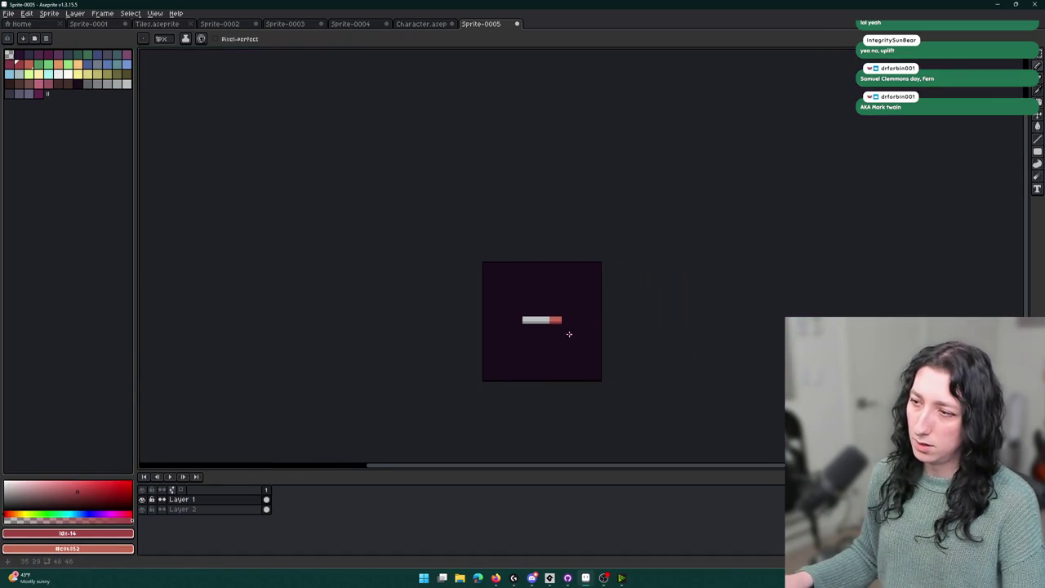
scroll(564, 328, up, 3)
Draw a white highlight row along the top of the cigarette body.
key(i)
click(553, 320)
scroll(554, 321, up, 2)
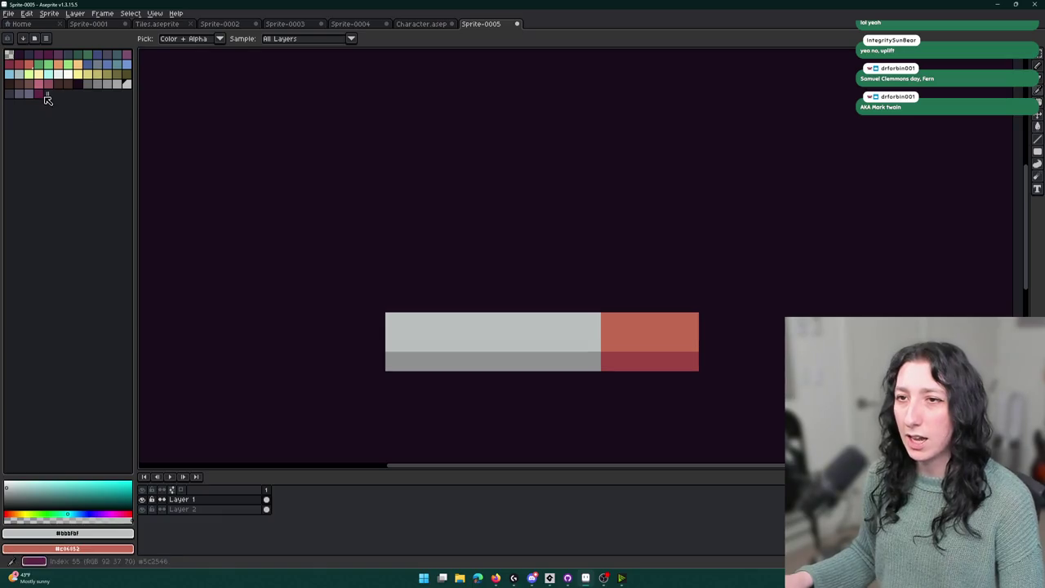
click(58, 74)
key(b)
drag(395, 303, 693, 302)
Choose a lighter orange for the red tip's highlight.
key(i)
click(639, 319)
click(67, 72)
key(b)
scroll(688, 313, down, 2)
scroll(688, 313, down, 3)
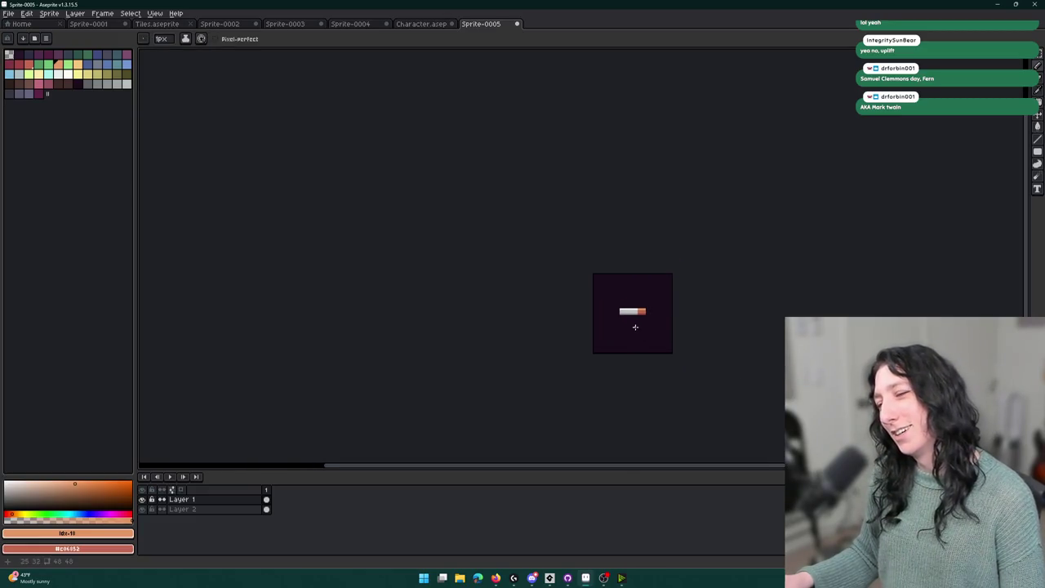
scroll(635, 324, up, 3)
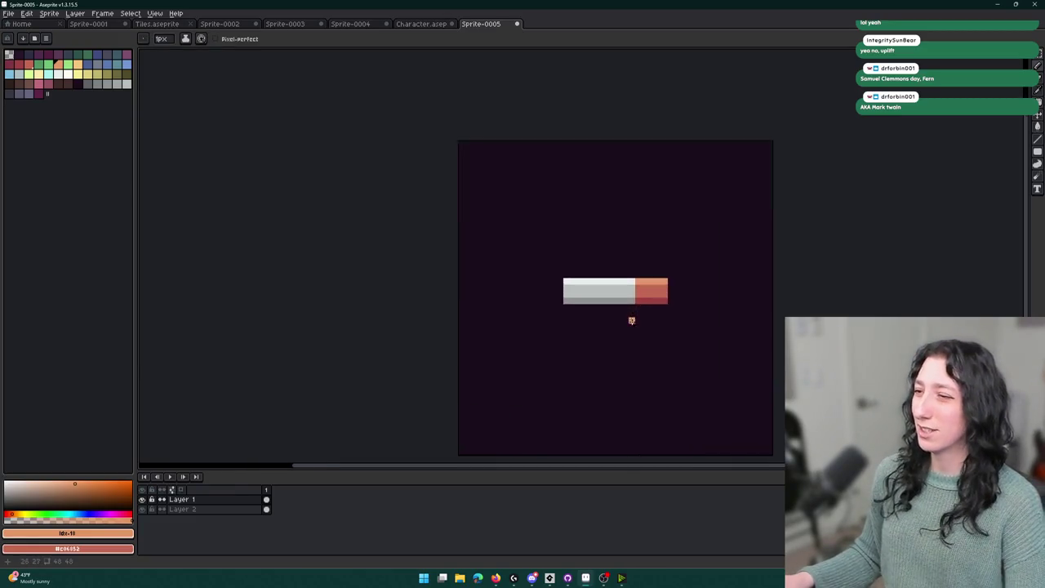
Undo the white highlight row and the last stroke on the cigarette.
key(i)
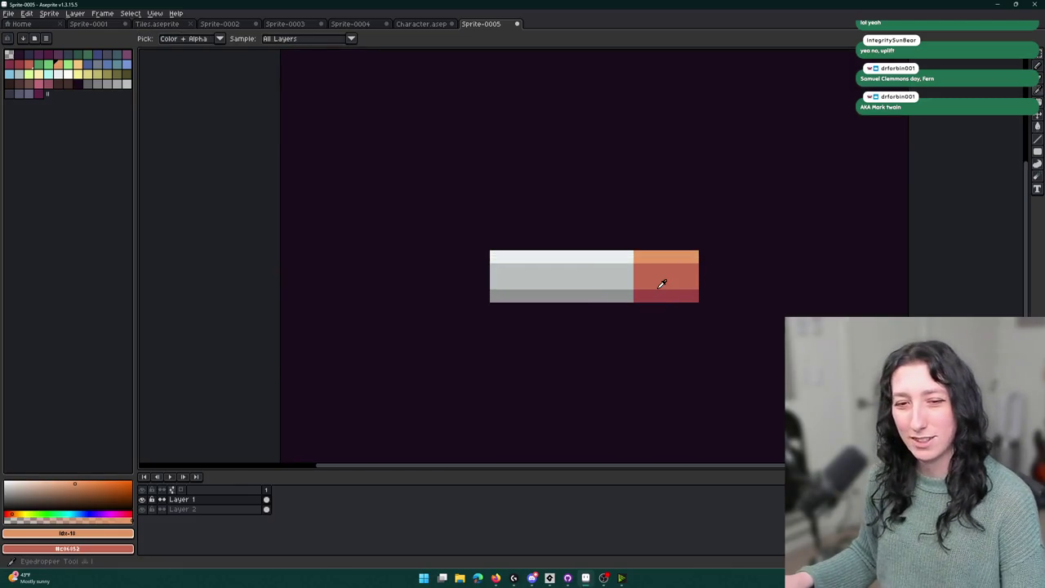
key(ctrl+z)
key(ctrl+z)
key(ctrl+z)
scroll(657, 287, down, 1)
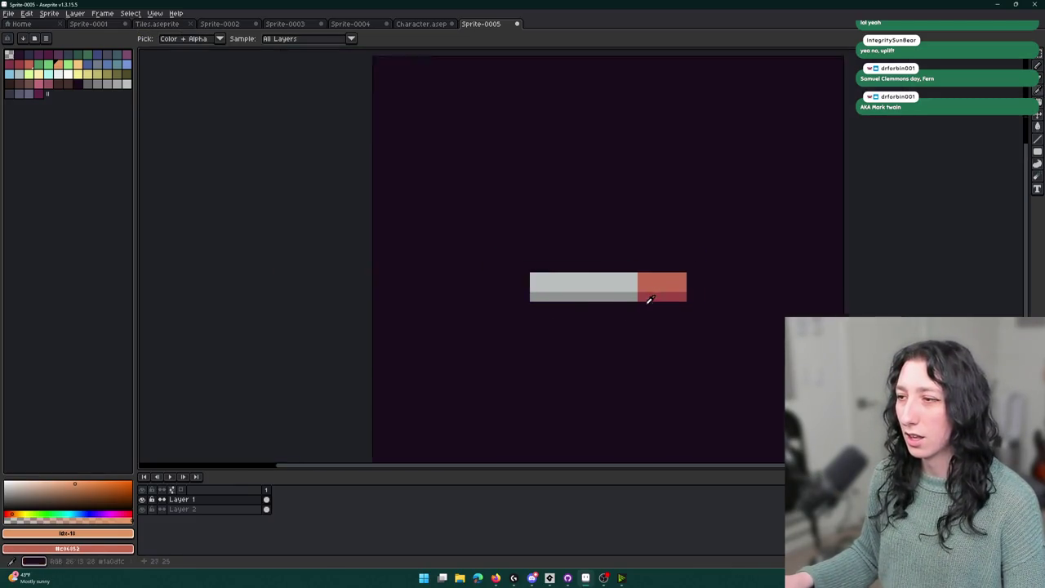
scroll(650, 300, down, 3)
scroll(695, 323, down, 1)
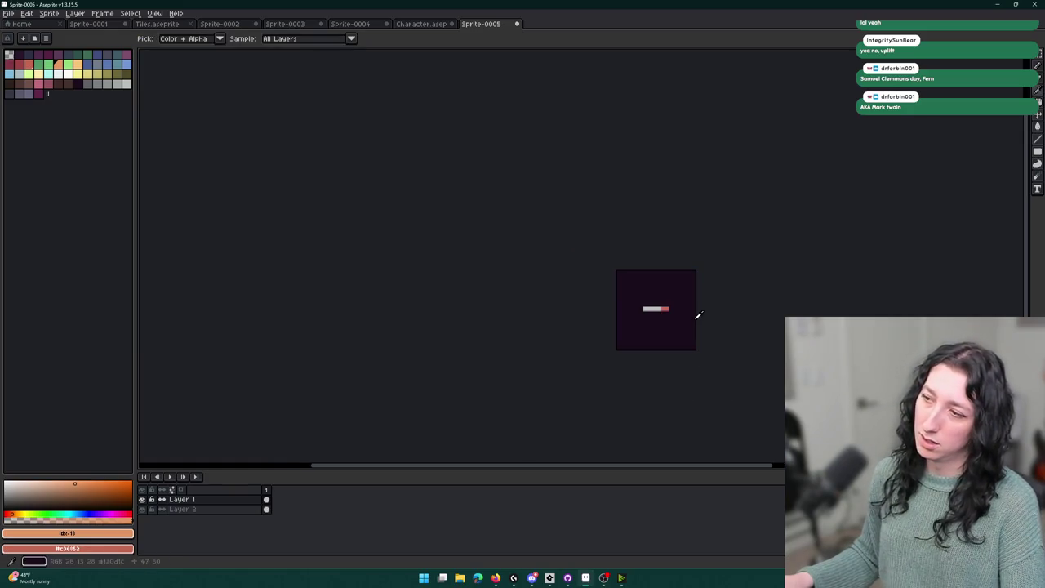
scroll(698, 315, up, 1)
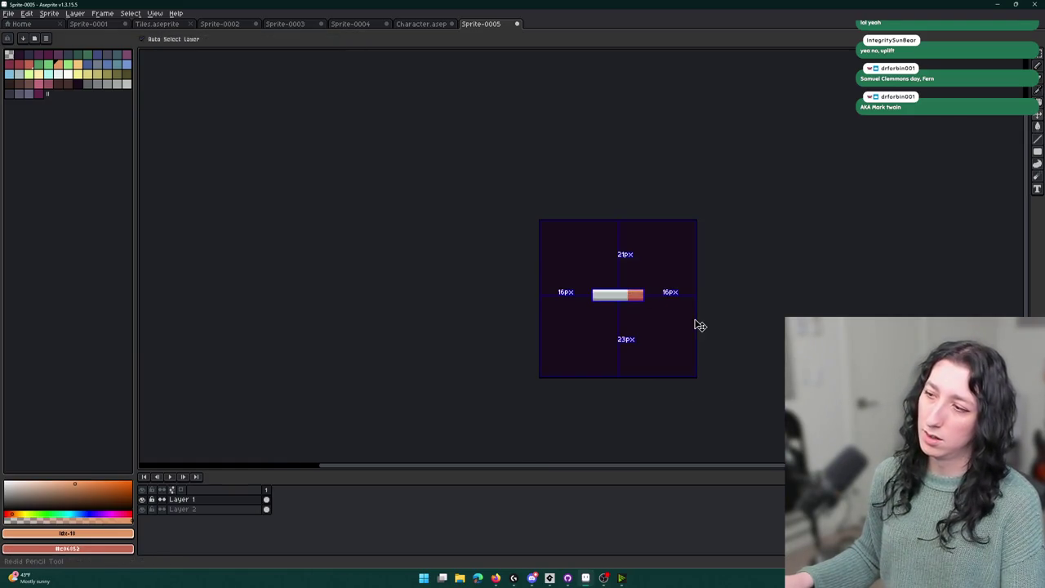
scroll(698, 315, down, 1)
scroll(698, 314, down, 1)
scroll(689, 319, up, 1)
scroll(678, 309, right, 1)
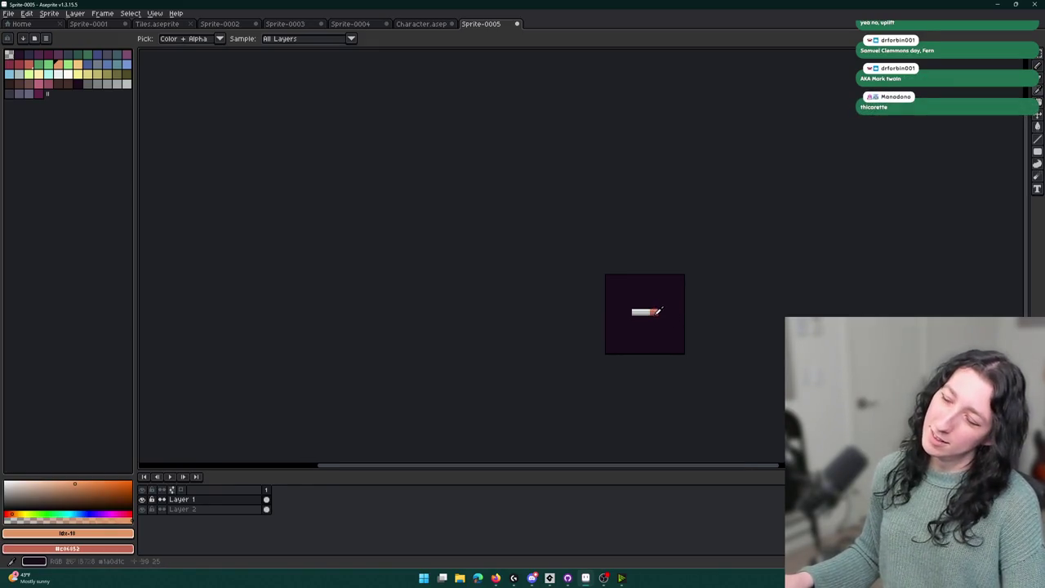
key(ctrl+z)
scroll(657, 313, up, 2)
scroll(654, 318, up, 1)
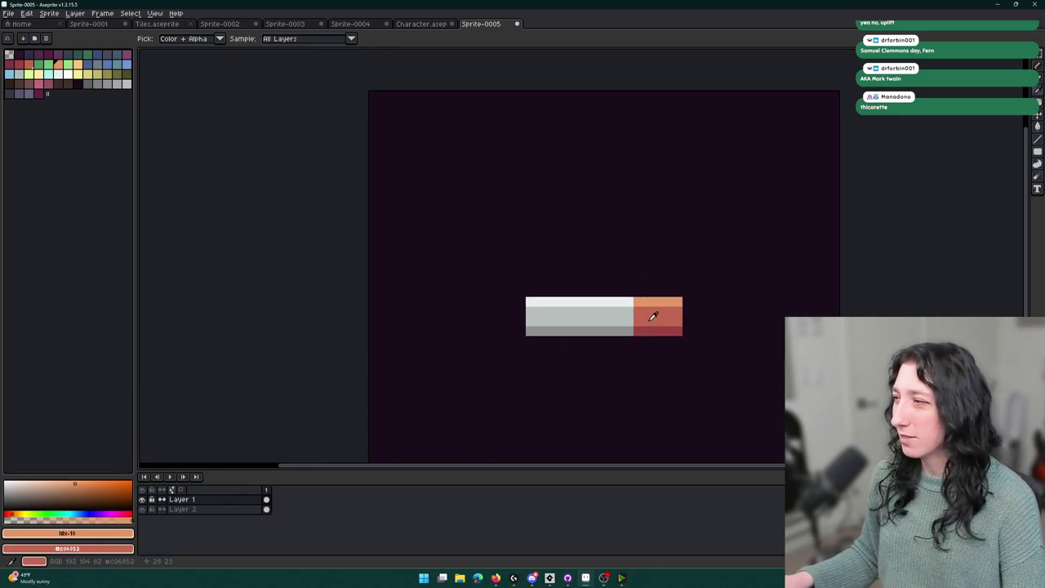
Paint a light grey row along the cigarette's top edge and extend the body left.
key(v)
key(i)
scroll(644, 310, up, 2)
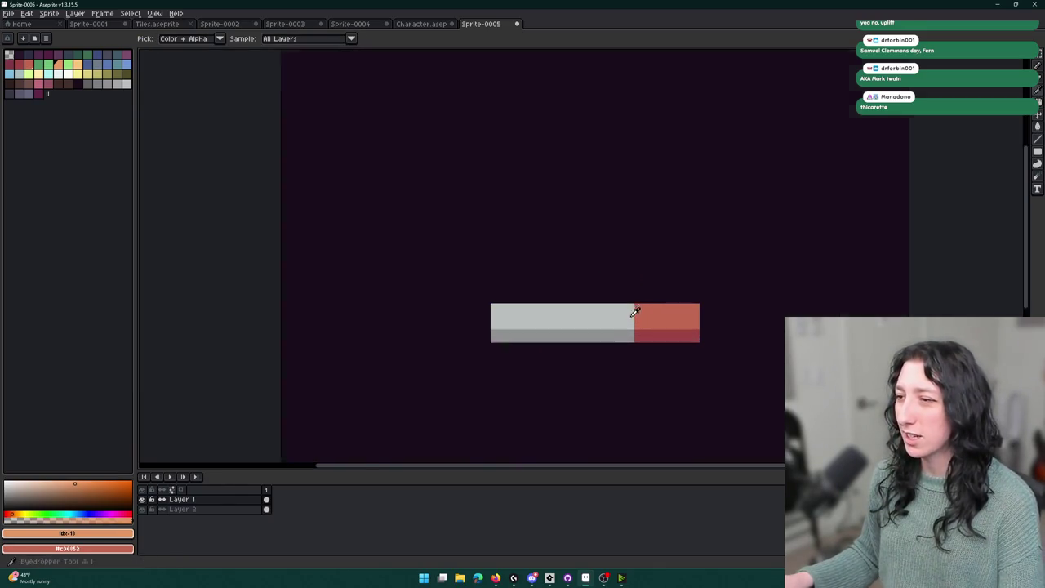
click(635, 310)
key(b)
drag(411, 287, 731, 285)
scroll(716, 310, down, 2)
scroll(618, 315, up, 2)
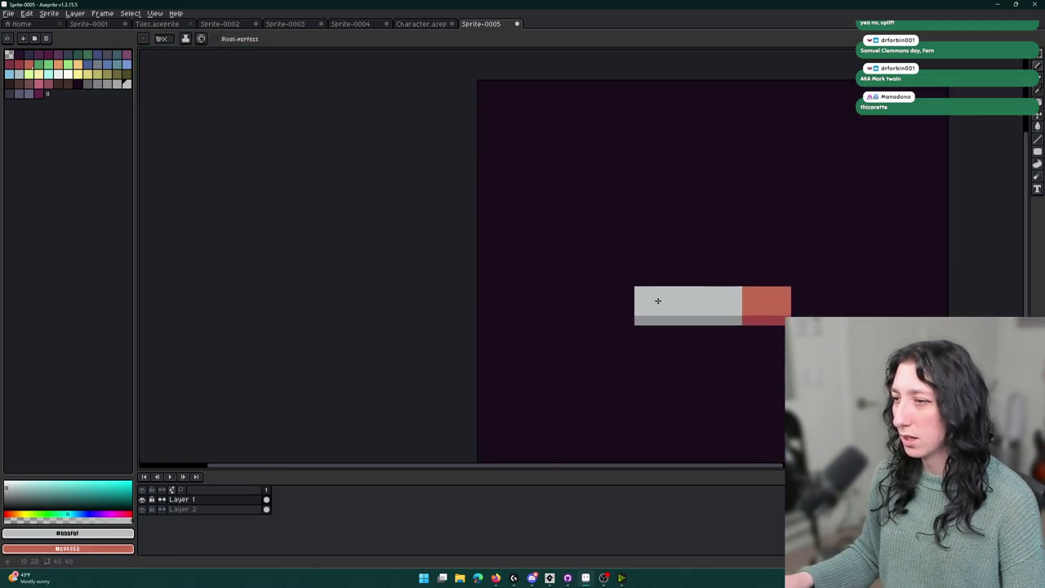
mouse_move(620, 320)
mouse_down()
mouse_move(613, 299)
mouse_move(587, 283)
mouse_move(579, 315)
mouse_up()
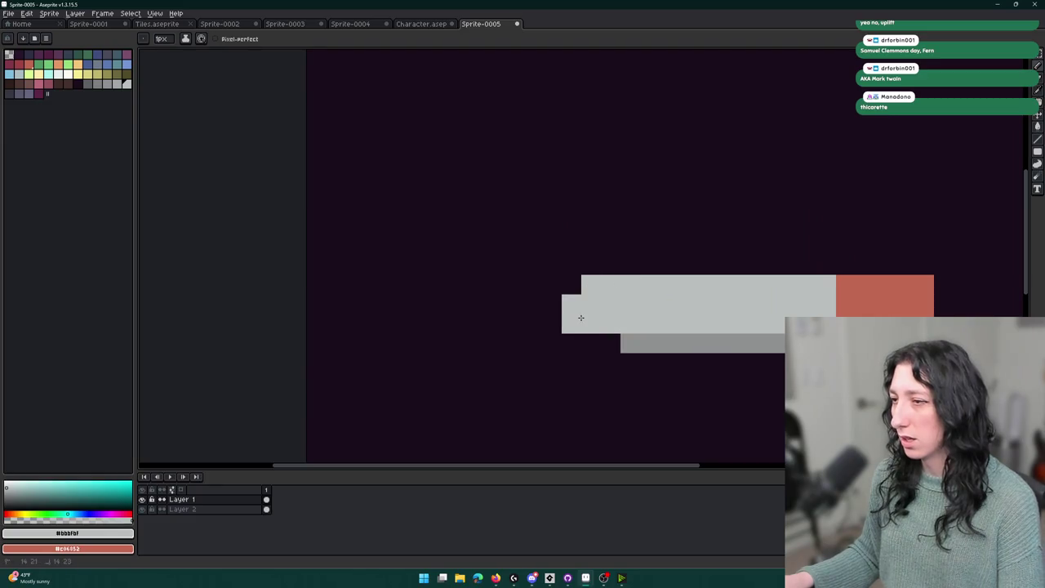
Extend the grey underside two pixels left and pick dark red #9d4343 for the tip.
key(i)
mouse_move(609, 337)
mouse_down()
mouse_move(571, 341)
mouse_move(782, 347)
mouse_up()
scroll(570, 359, down, 3)
scroll(590, 364, up, 3)
alt+click(732, 334)
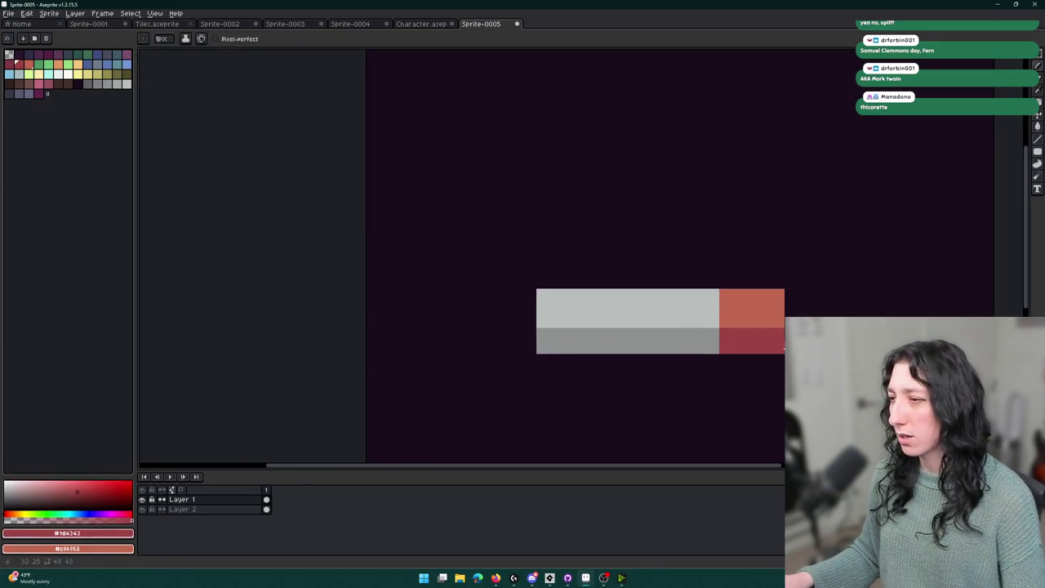
scroll(734, 351, down, 3)
scroll(635, 351, right, 5)
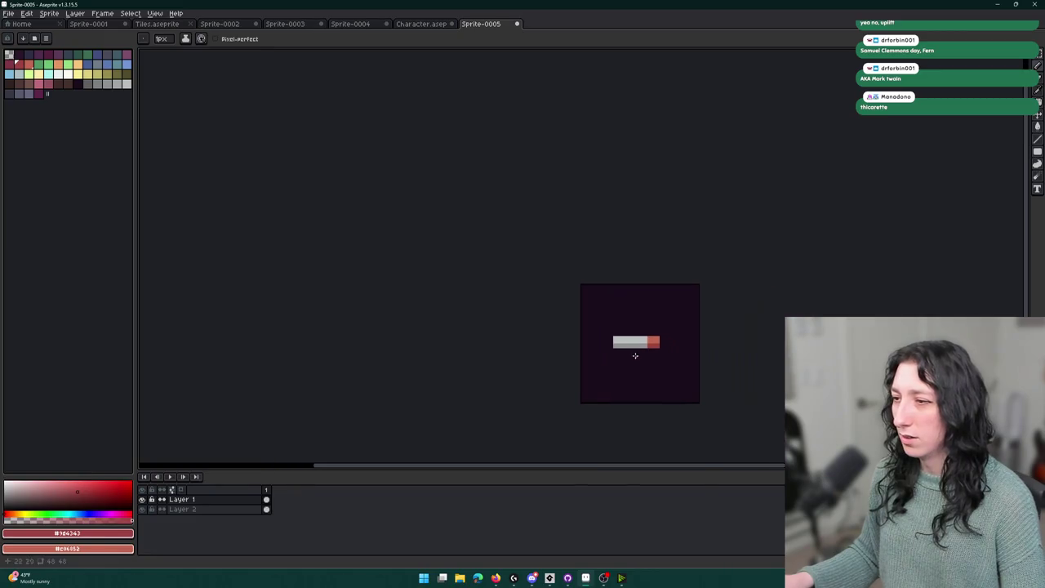
Sample the cigarette's light grey and switch to the fill tool.
scroll(530, 351, down, 1)
scroll(542, 363, down, 1)
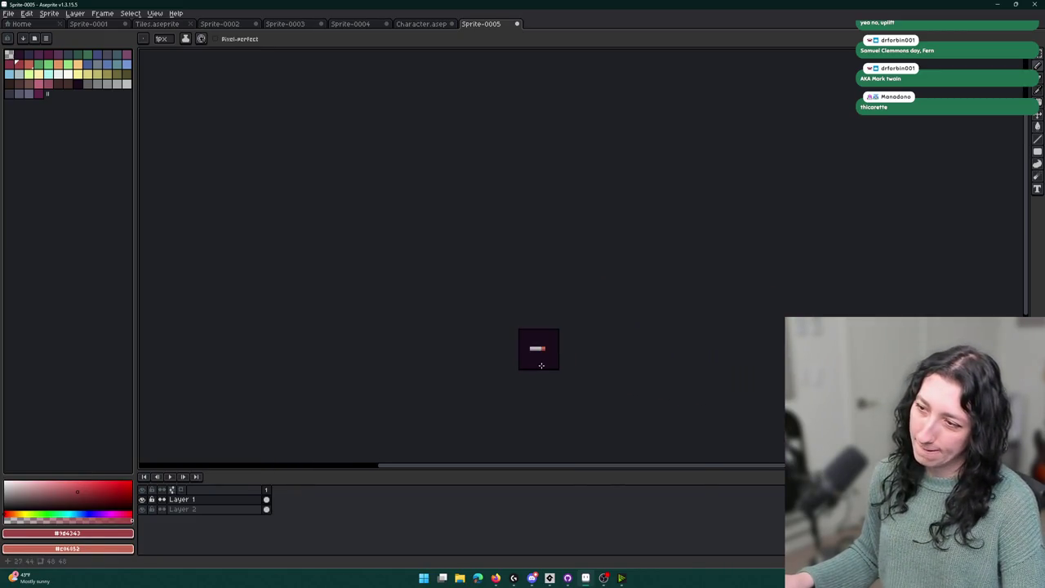
scroll(541, 359, up, 2)
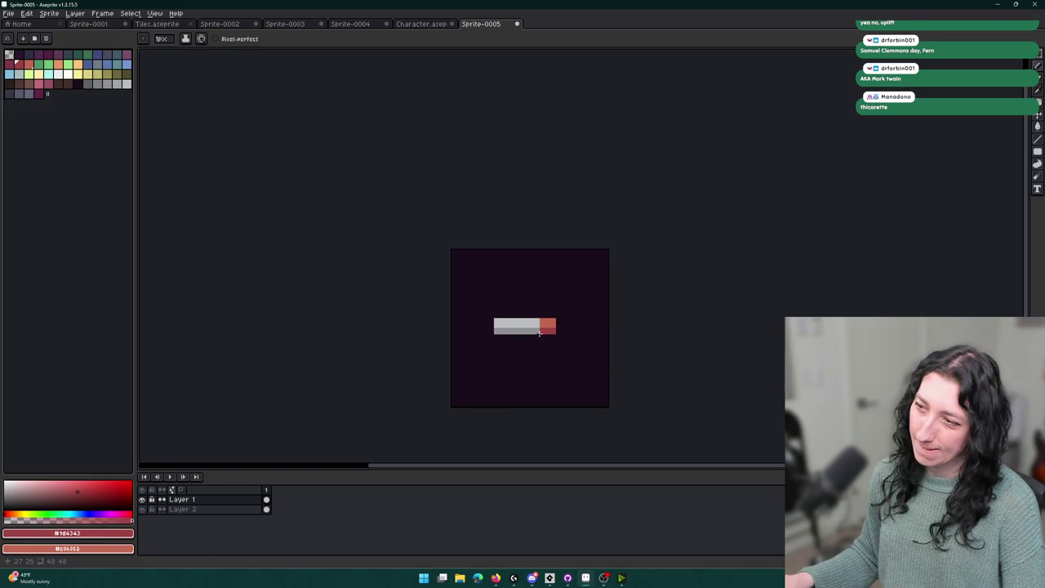
scroll(521, 334, down, 1)
scroll(518, 320, up, 2)
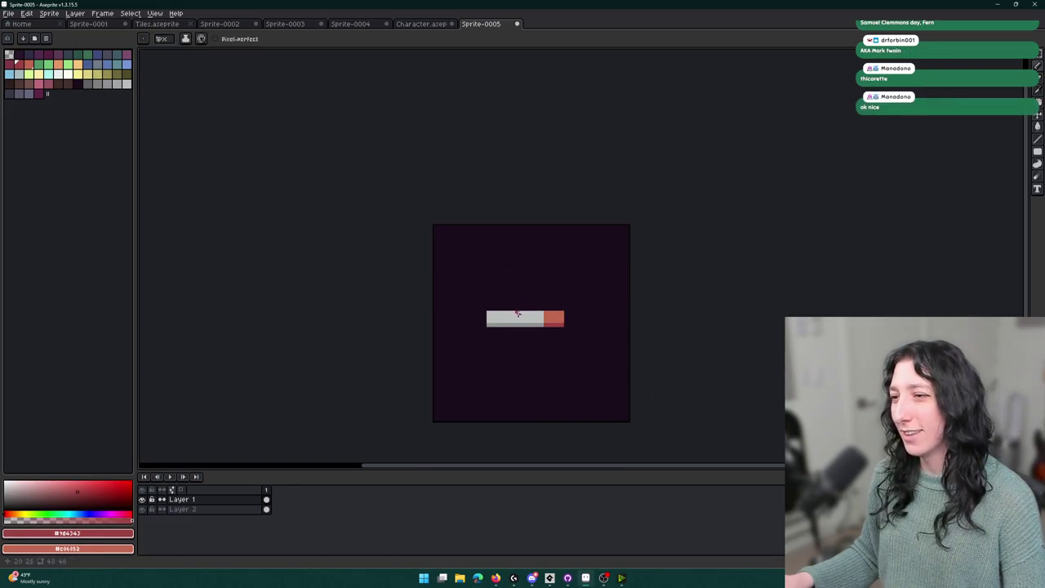
alt+click(520, 319)
scroll(555, 319, up, 1)
scroll(576, 354, up, 1)
scroll(580, 376, down, 1)
key(g)
scroll(580, 377, down, 1)
scroll(585, 367, up, 2)
Select the cigarette, nudge it one pixel right and down, and commit the move.
key(m)
mouse_move(606, 332)
mouse_down()
mouse_move(437, 327)
mouse_move(408, 337)
mouse_move(422, 355)
mouse_up()
click(478, 373)
scroll(494, 380, down, 4)
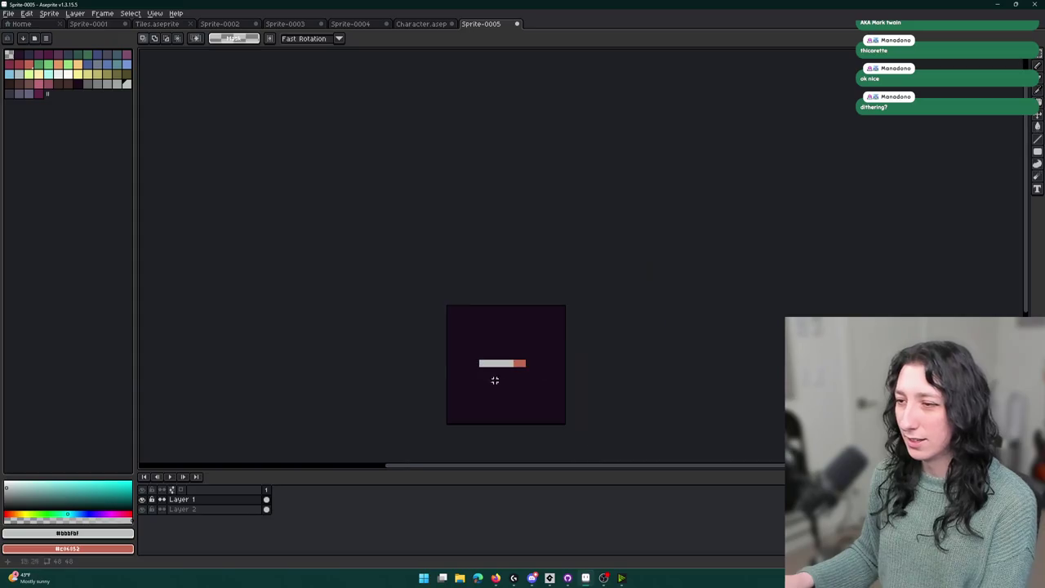
scroll(495, 379, up, 2)
drag(529, 374, 403, 305)
scroll(408, 310, down, 1)
key(Right)
key(Right)
key(Right)
key(Down)
click(484, 289)
key(b)
Reselect the whole cigarette, nudge it up one pixel, and commit its final position.
scroll(482, 327, up, 1)
scroll(480, 341, up, 1)
scroll(479, 341, down, 1)
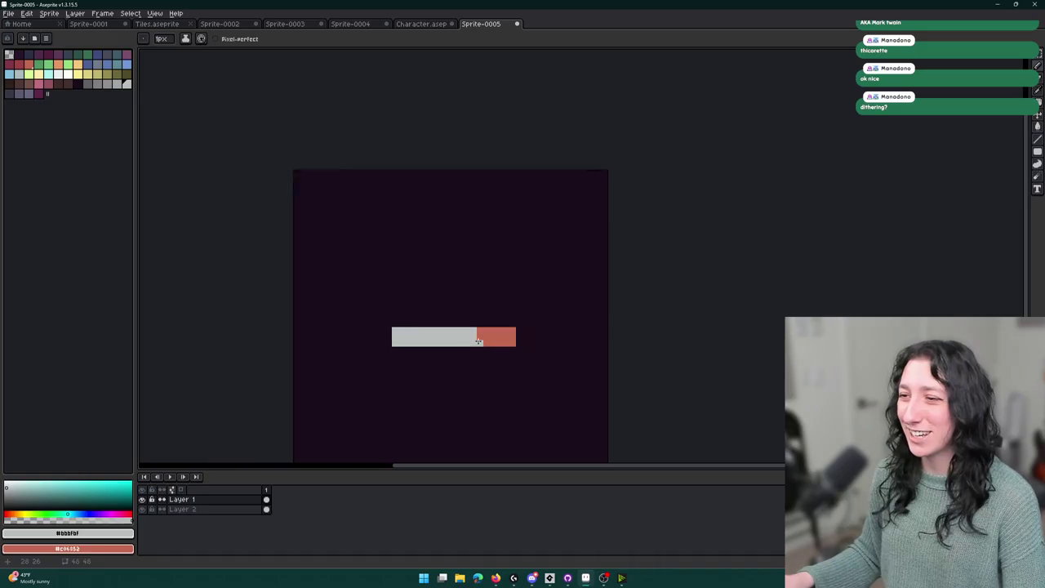
scroll(479, 341, down, 2)
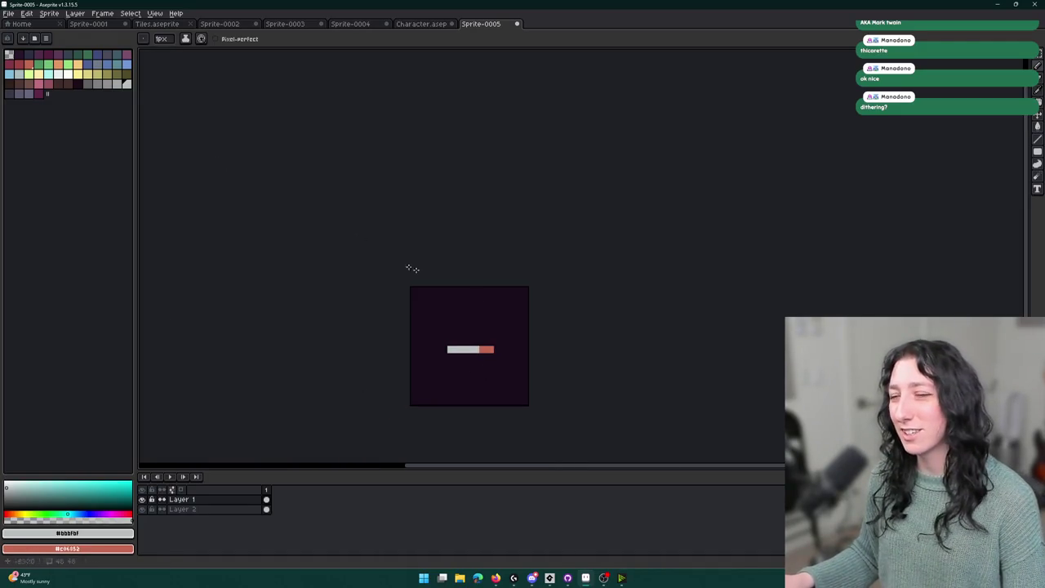
scroll(499, 346, up, 1)
scroll(485, 245, up, 1)
key(m)
drag(386, 234, 512, 254)
key(Up)
scroll(425, 368, down, 3)
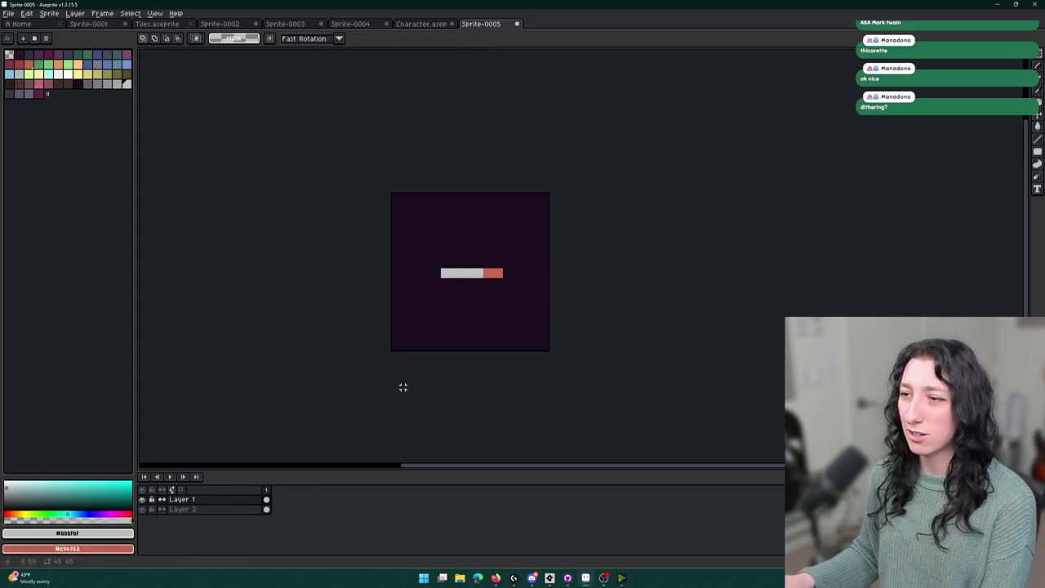
scroll(381, 368, down, 1)
scroll(471, 283, up, 2)
key(Return)
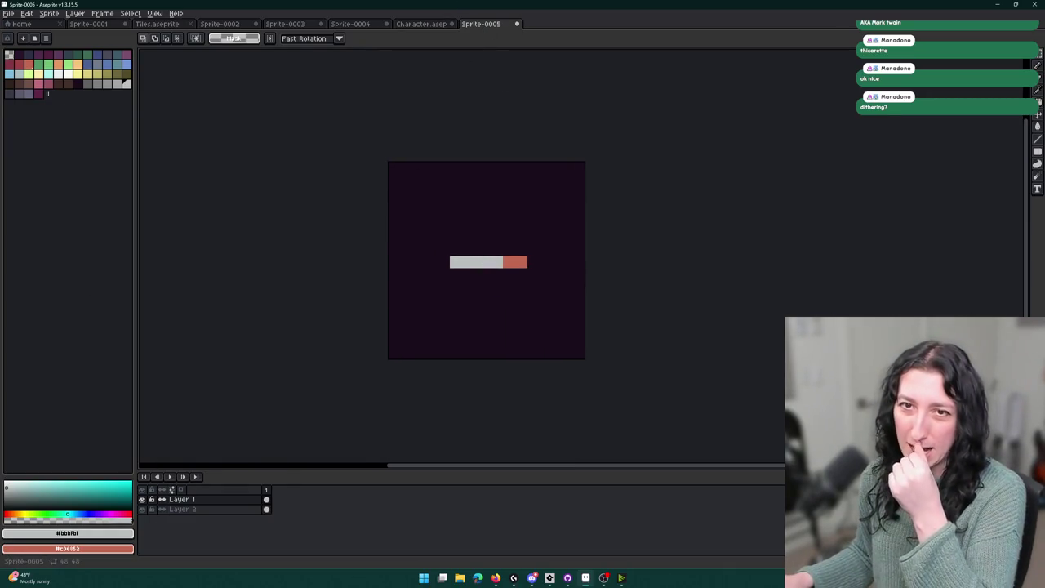
Hide the dark background layer so only the cigarette is visible.
click(142, 510)
double_click(143, 510)
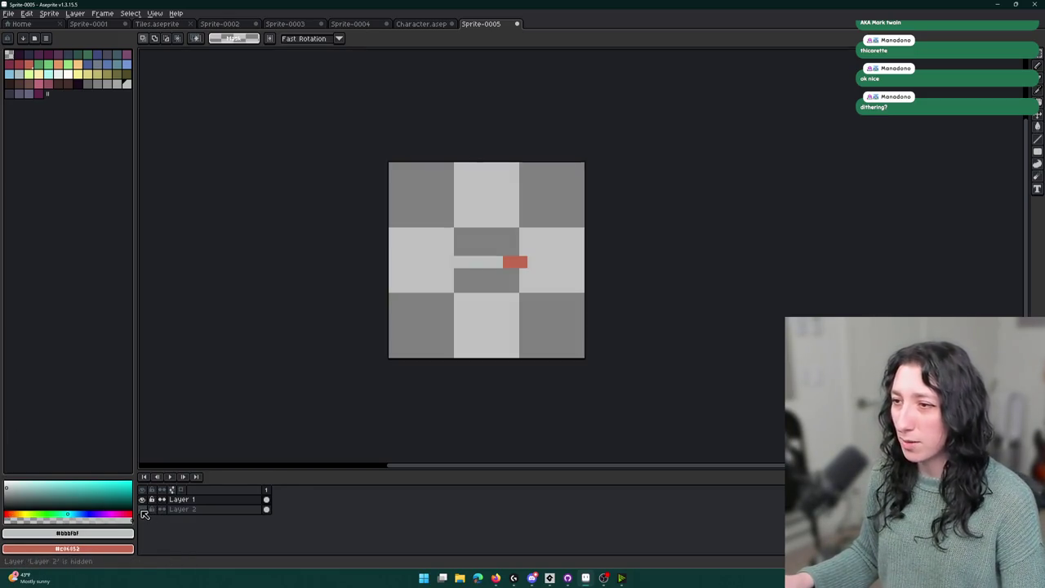
scroll(392, 294, up, 1)
scroll(511, 217, down, 1)
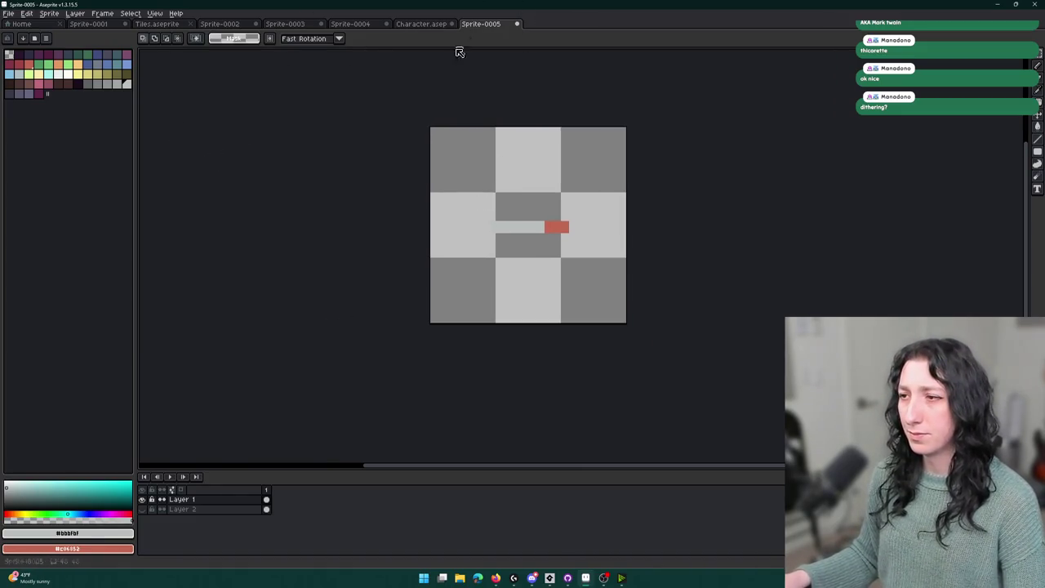
Set the export location to Documents/GitHub/UnknownSpaces/Art.
key(ctrl+e)
click(433, 177)
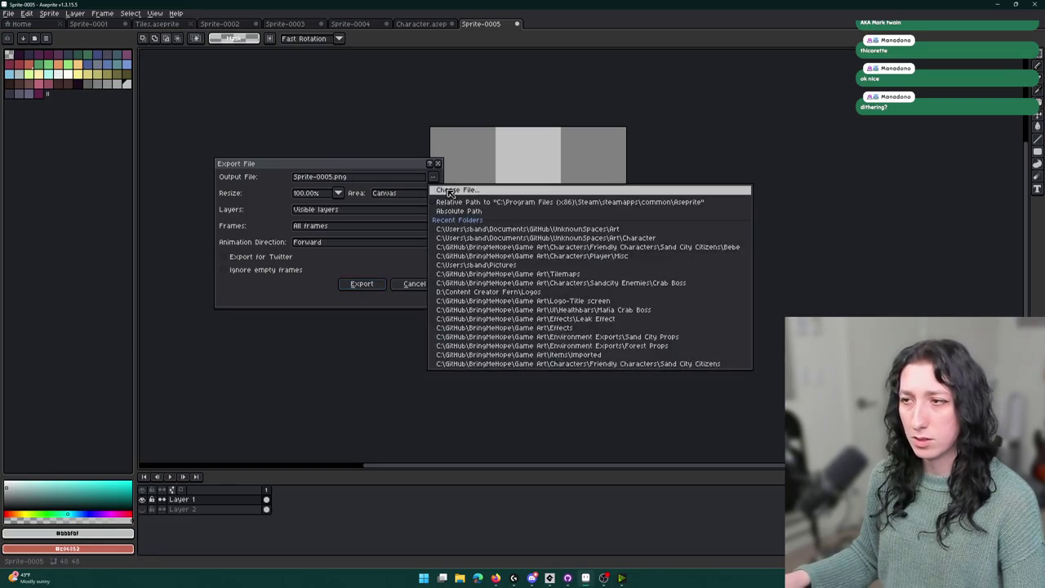
click(450, 191)
click(532, 165)
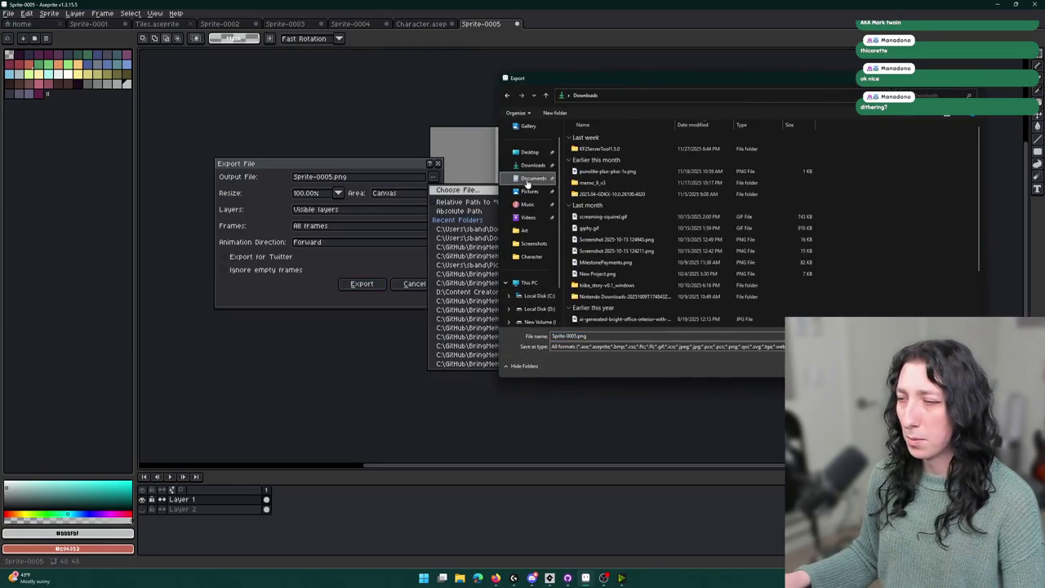
click(532, 178)
double_click(618, 216)
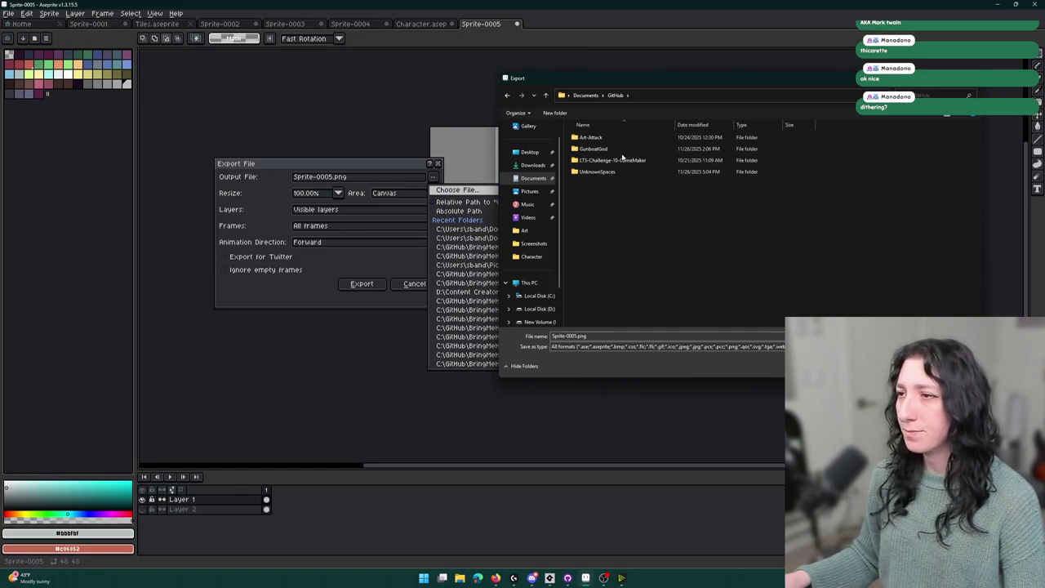
double_click(600, 171)
double_click(613, 150)
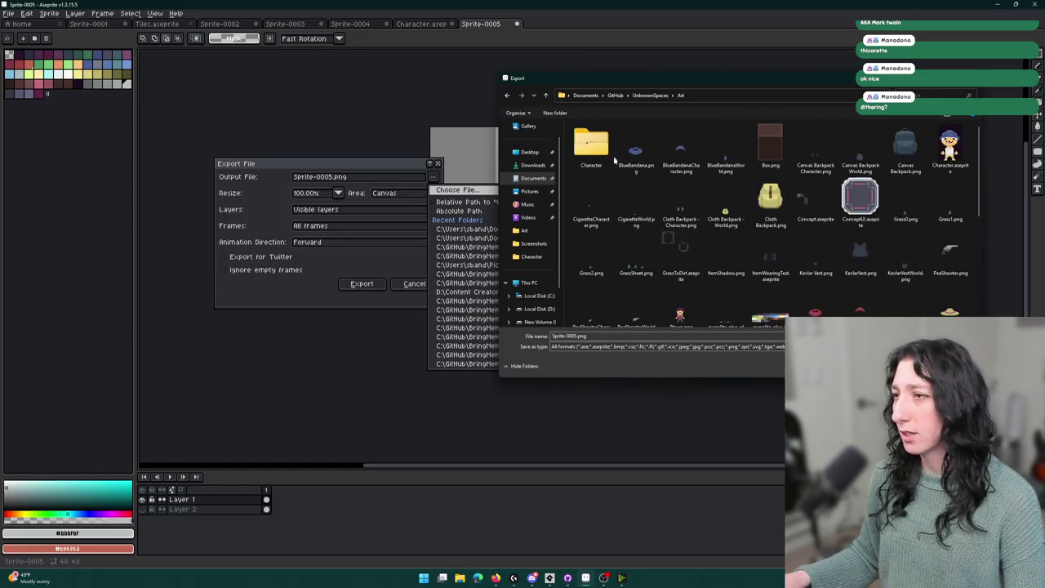
Export the sprite as Cigarette.png, without overwriting the existing CigaretteWorld.png.
click(576, 336)
click(578, 335)
drag(576, 336, 552, 335)
text(CigaretteWorld)
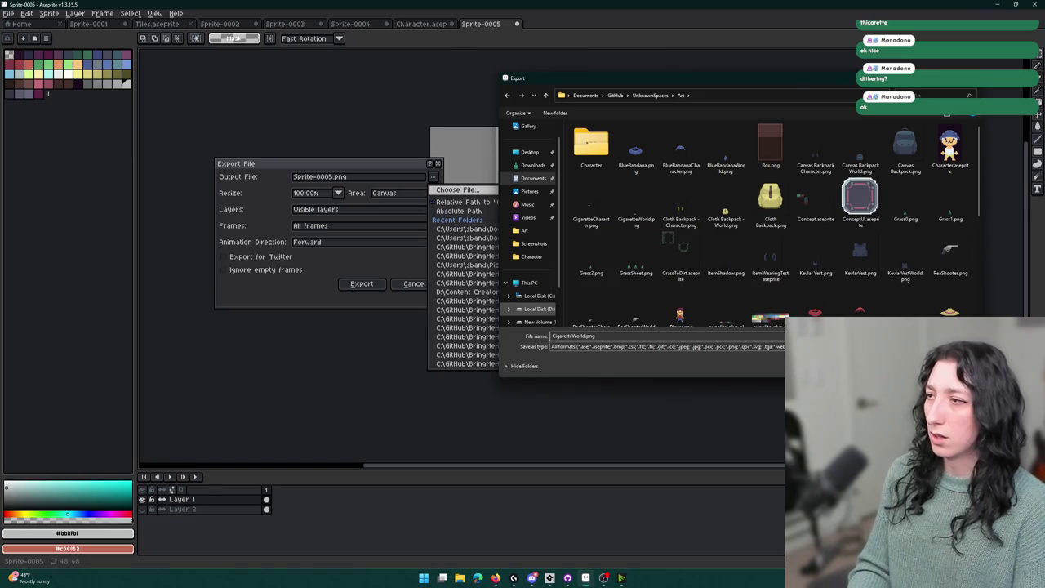
key(Return)
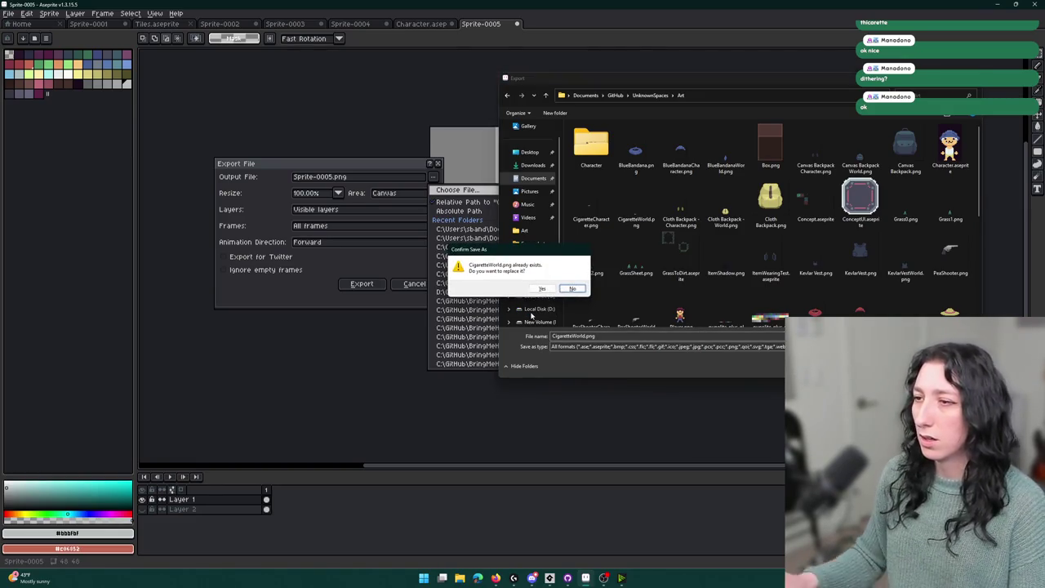
click(572, 287)
click(588, 337)
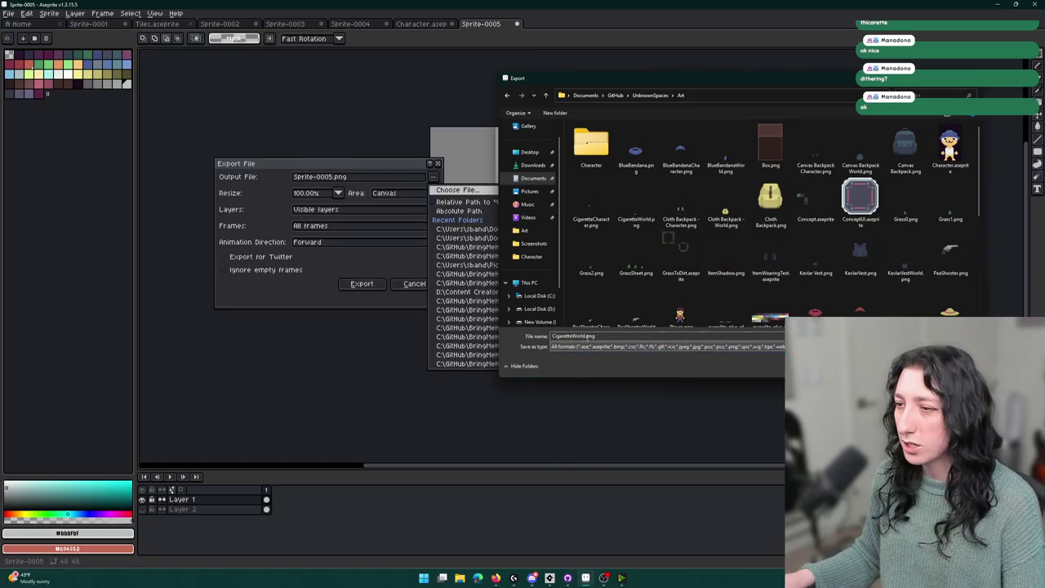
key(BackSpace)
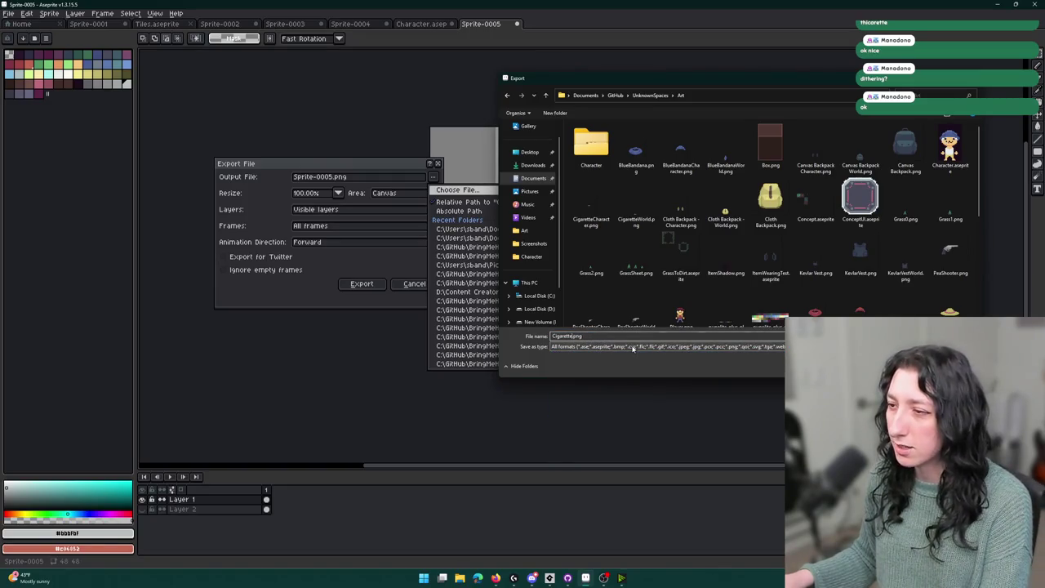
key(Return)
click(364, 281)
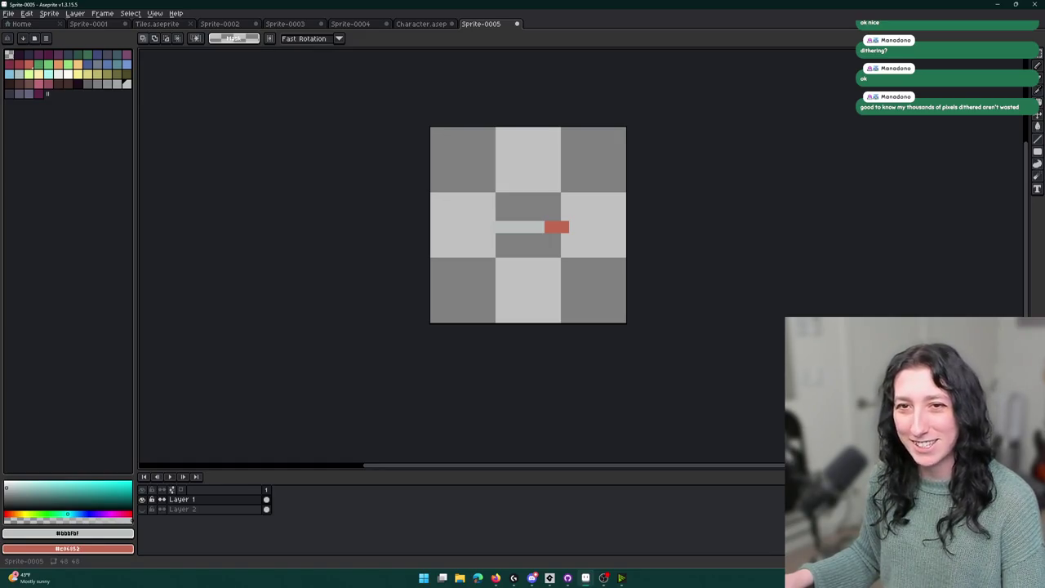
click(549, 578)
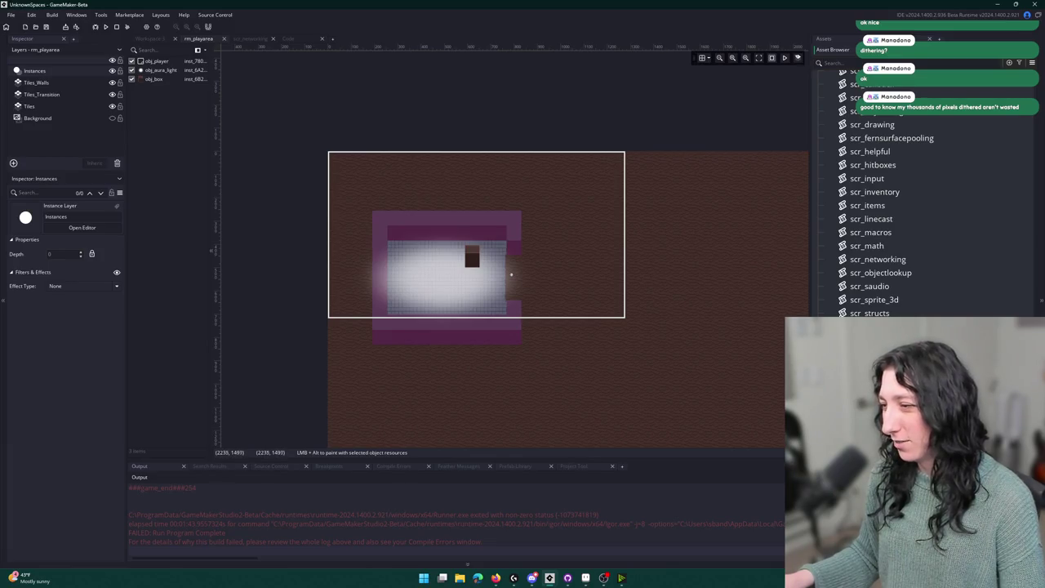
Replace spr_item_cigarette's image with CigaretteWorld.png, review its texture settings, and close the editor.
scroll(898, 204, down, 3)
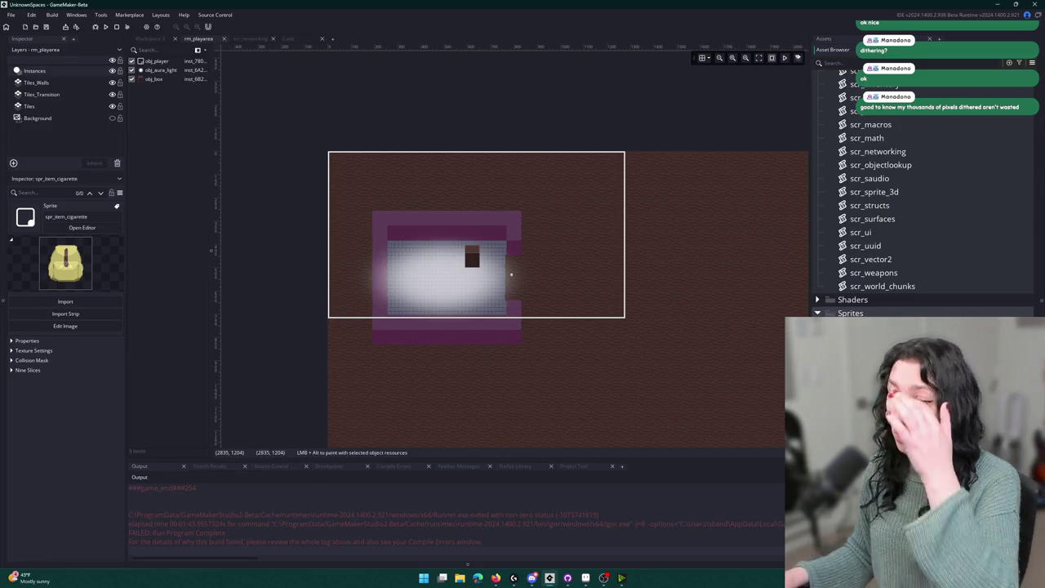
click(81, 227)
click(357, 151)
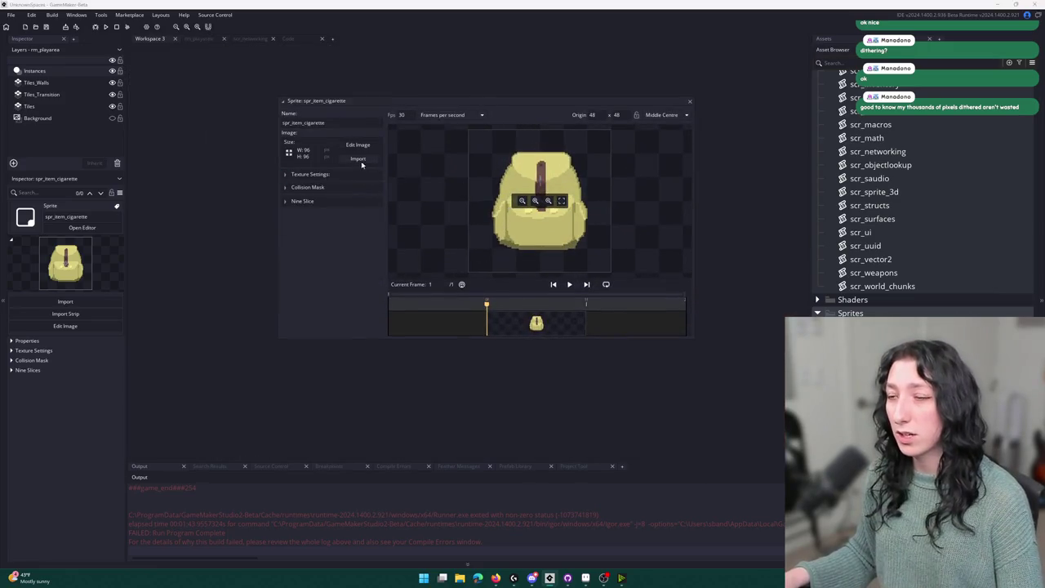
click(130, 143)
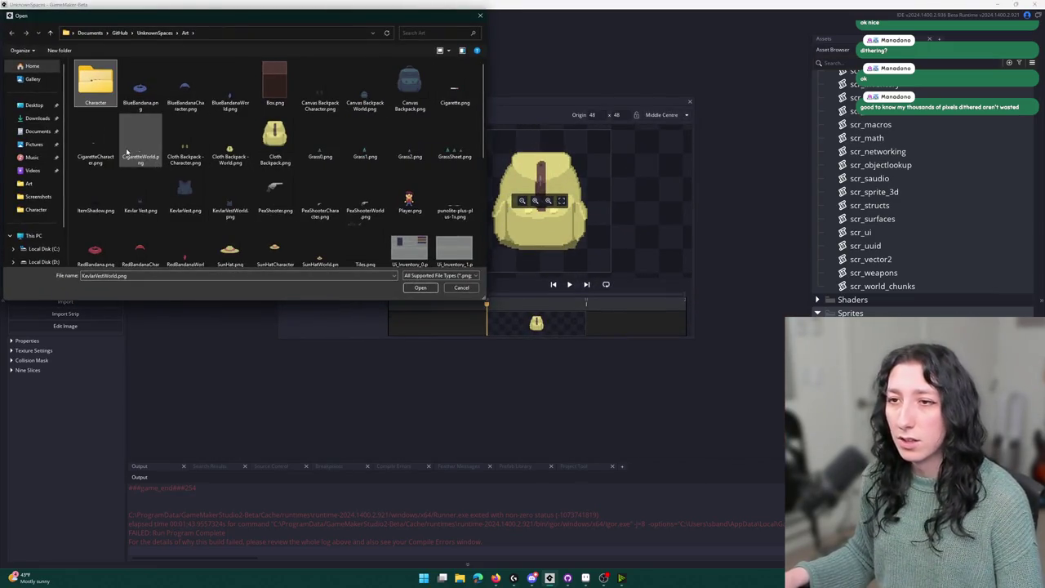
key(Return)
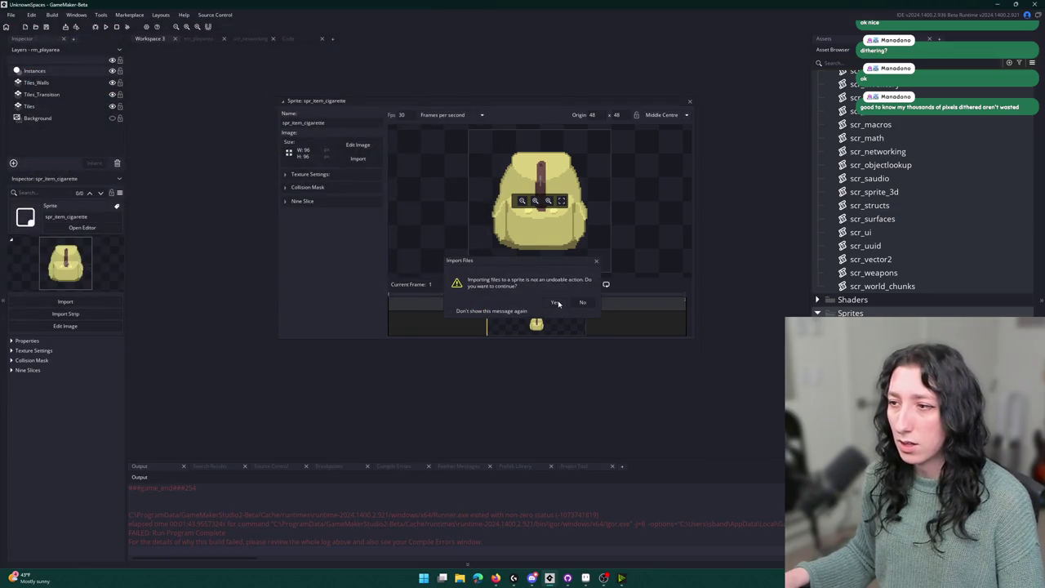
click(555, 302)
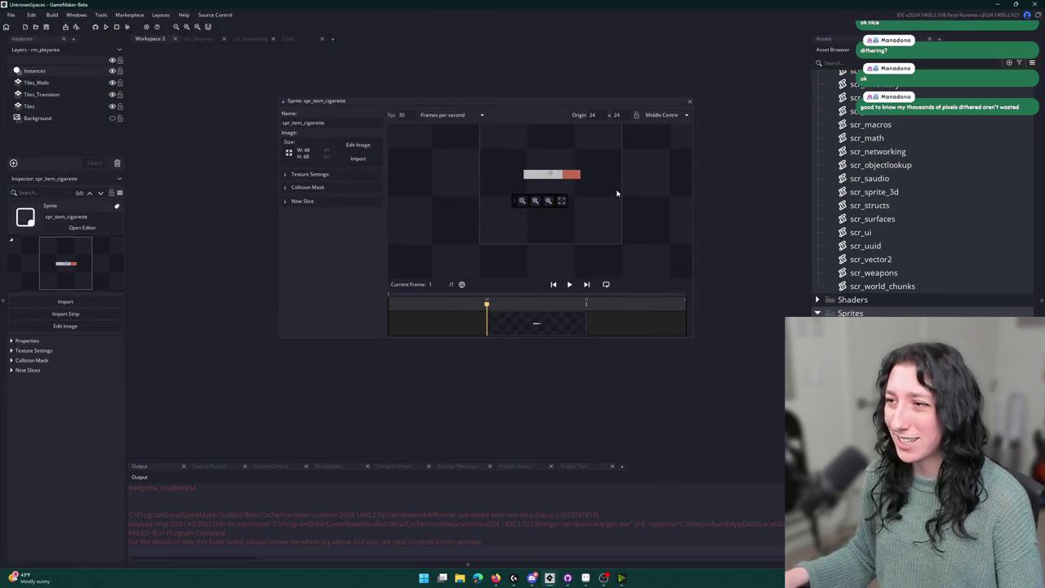
click(309, 173)
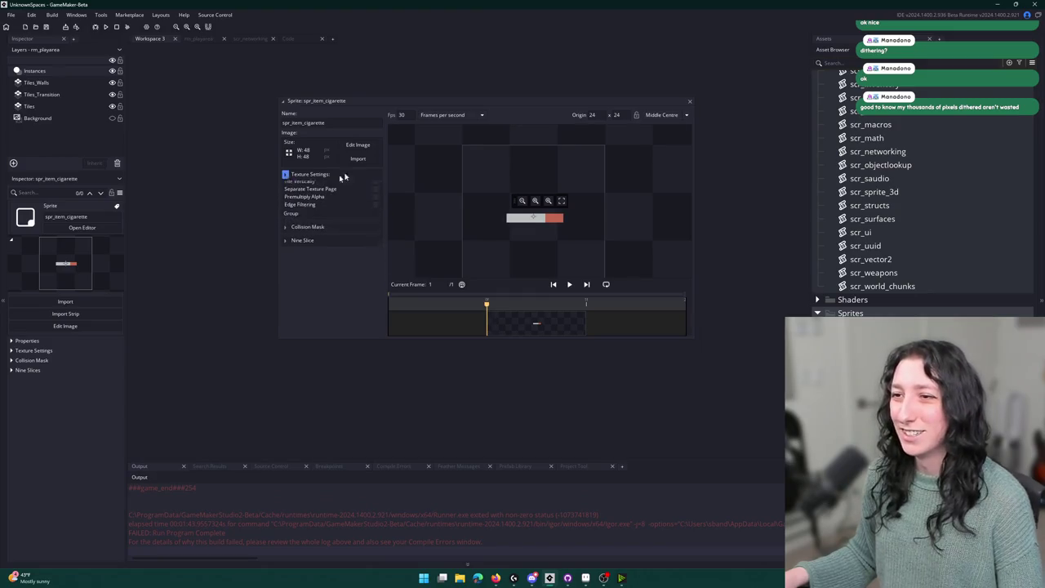
click(689, 100)
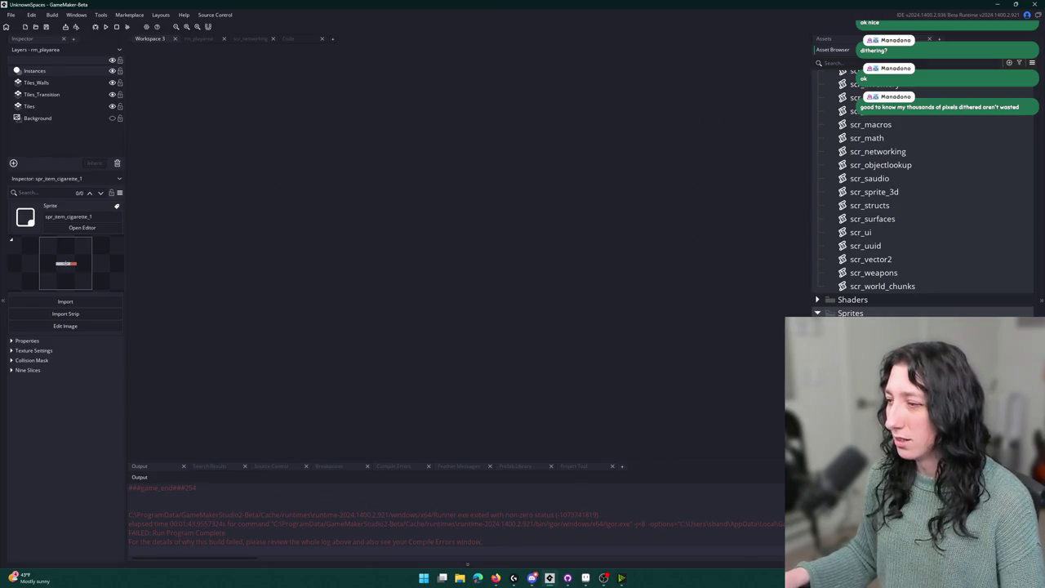
Name the sprite spr_item_cigarette_world, import CigaretteWorld.png into it, and set a Middle Centre origin.
key(Return)
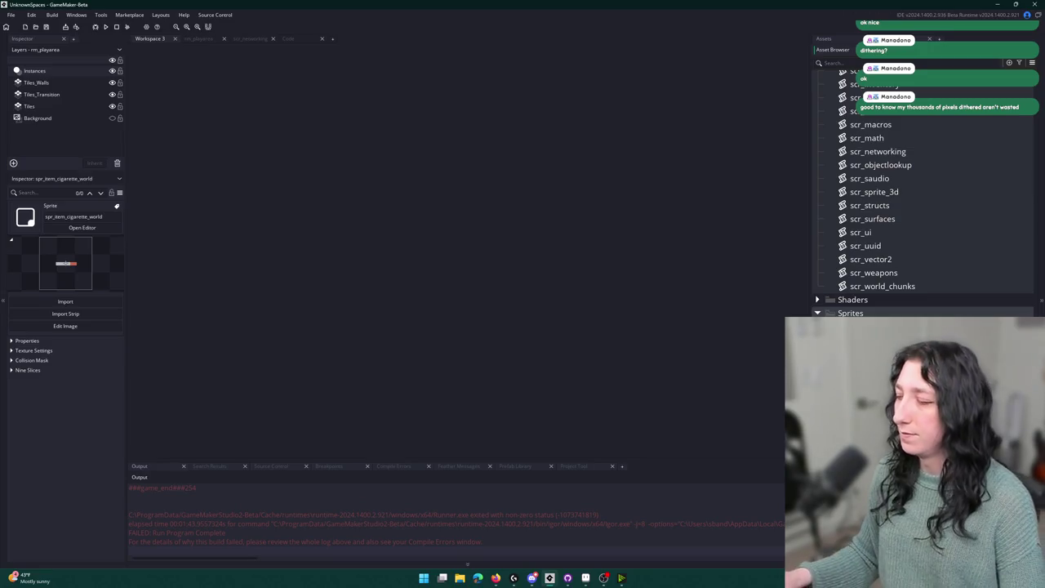
click(81, 227)
click(356, 163)
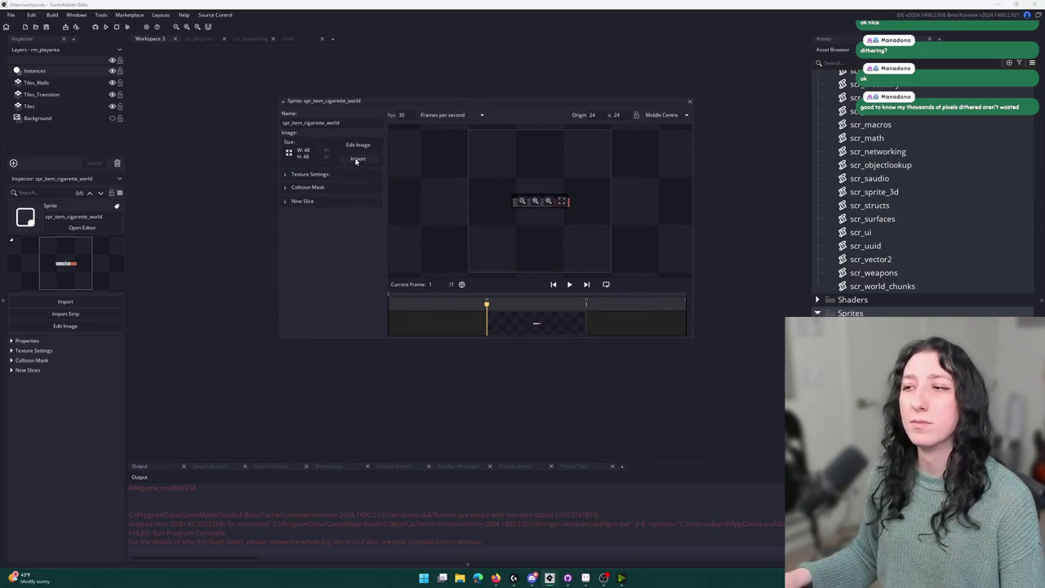
click(90, 130)
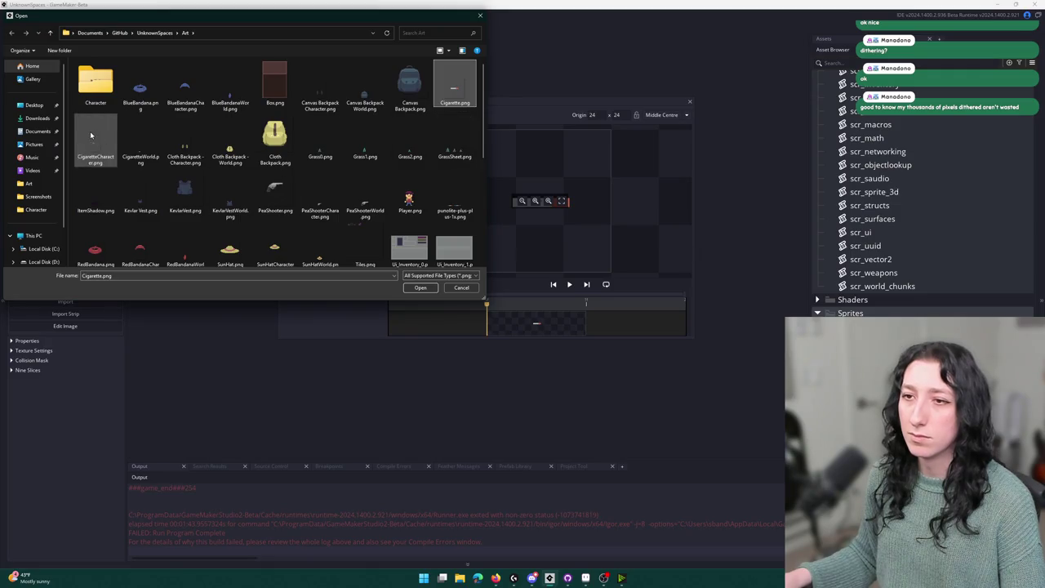
double_click(129, 137)
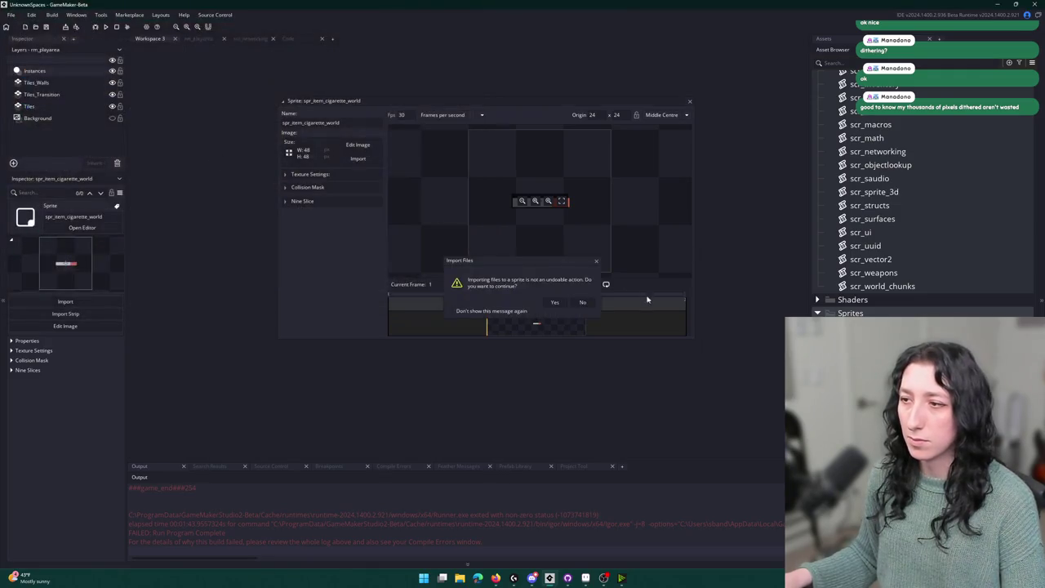
click(562, 303)
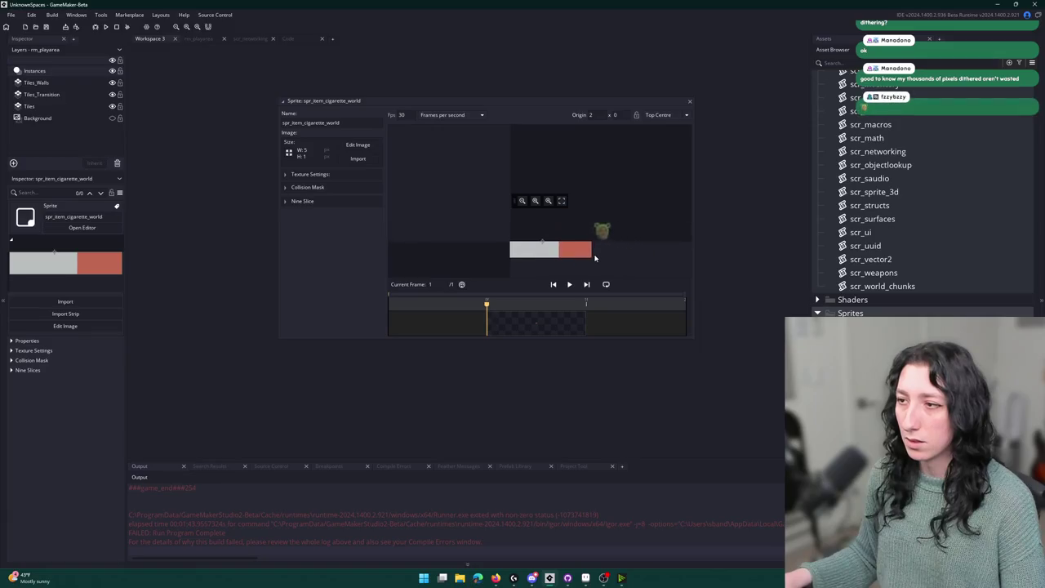
click(684, 115)
click(665, 160)
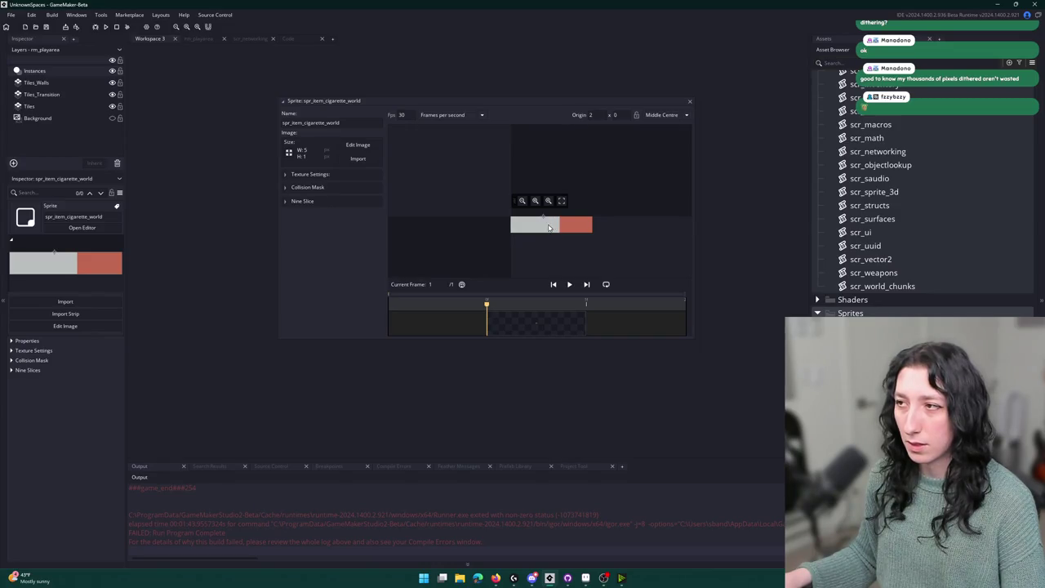
click(690, 102)
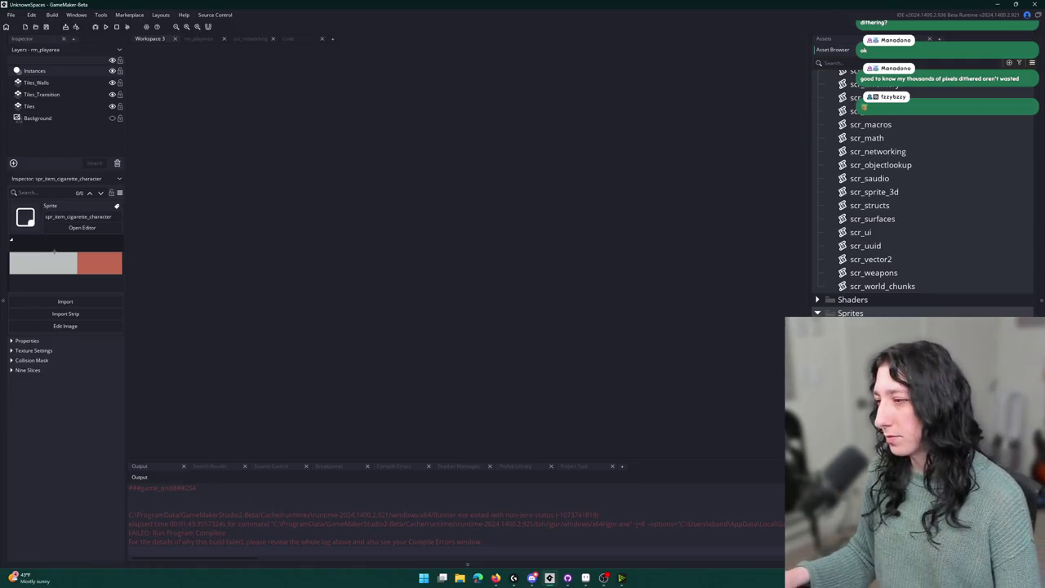
Import the CigaretteWorld image into spr_item_cigarette_character.
click(359, 160)
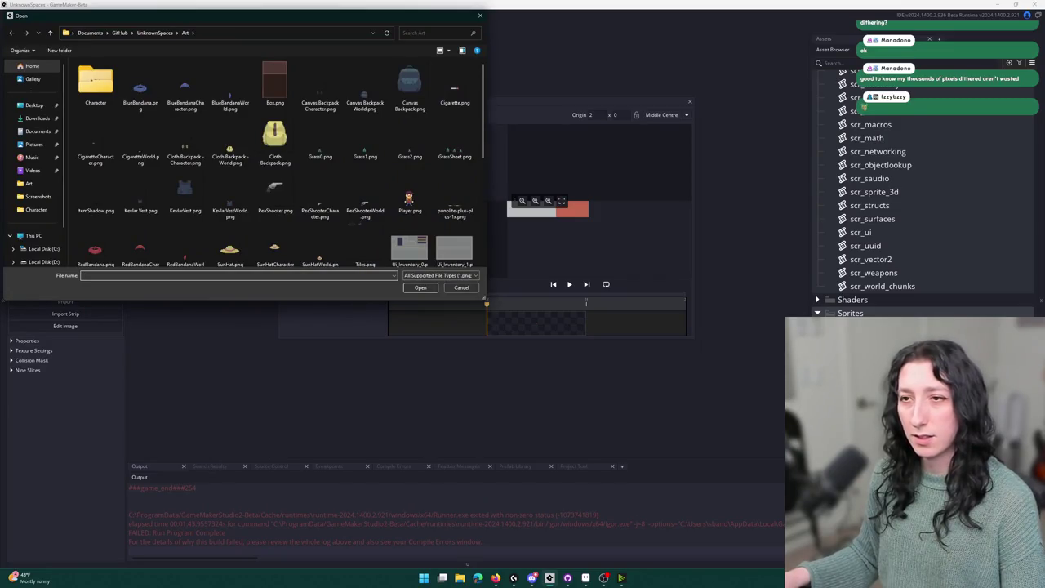
scroll(315, 167, down, 1)
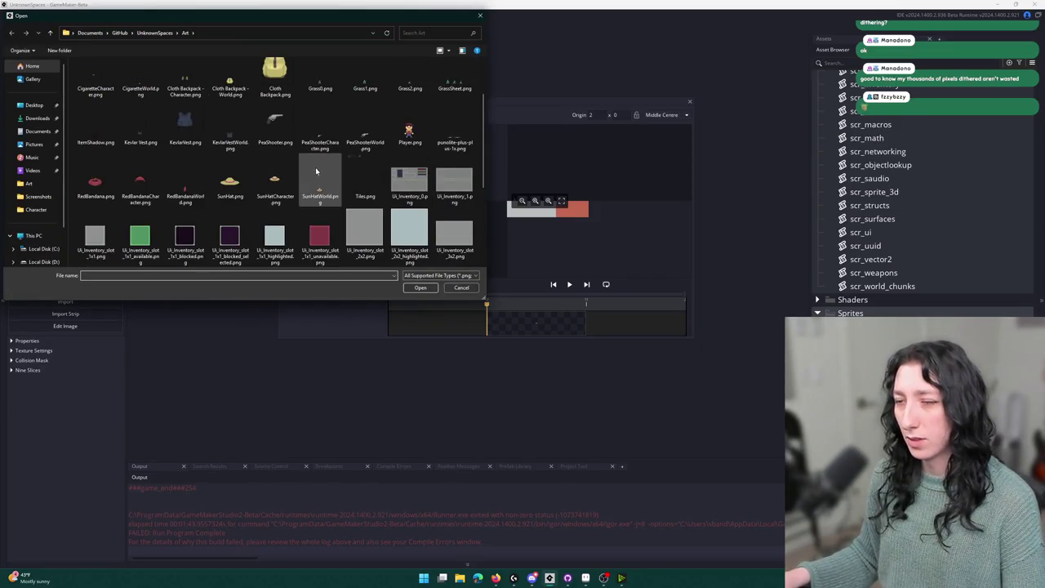
scroll(343, 131, up, 1)
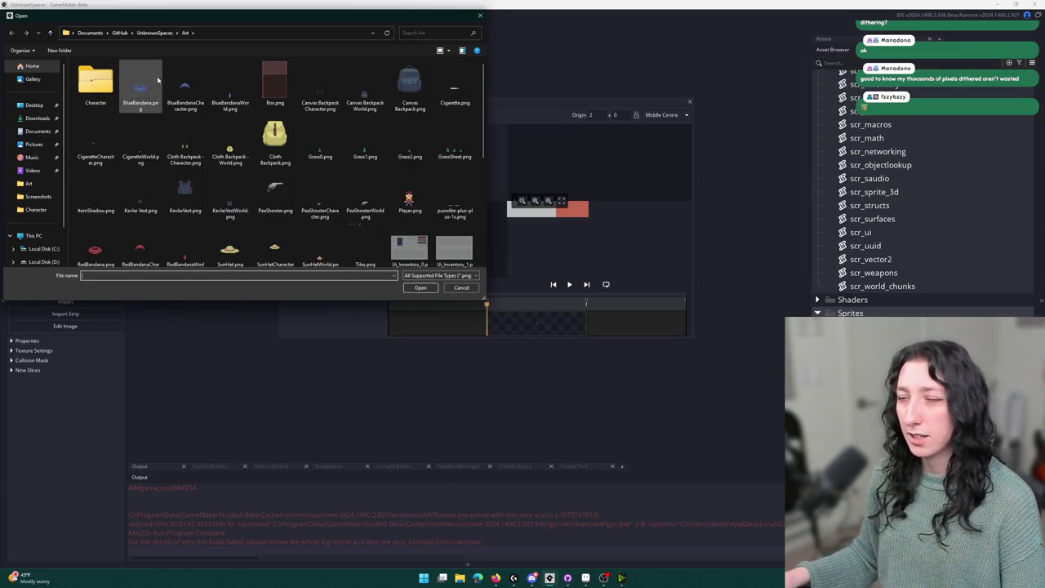
double_click(146, 132)
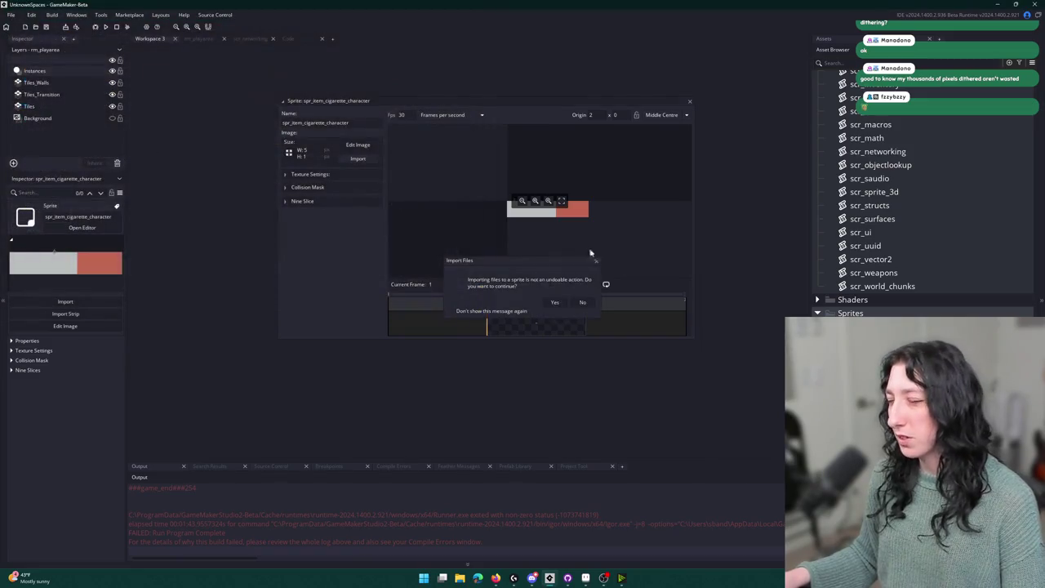
click(554, 304)
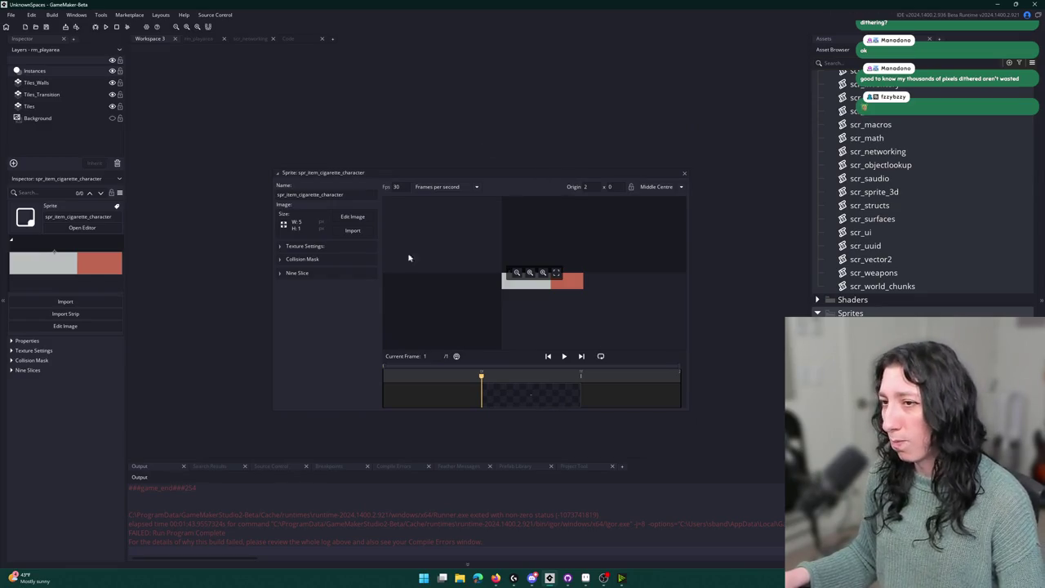
Browse the Art folder's cigarette images, cancel the import, and check the art in Aseprite.
click(355, 235)
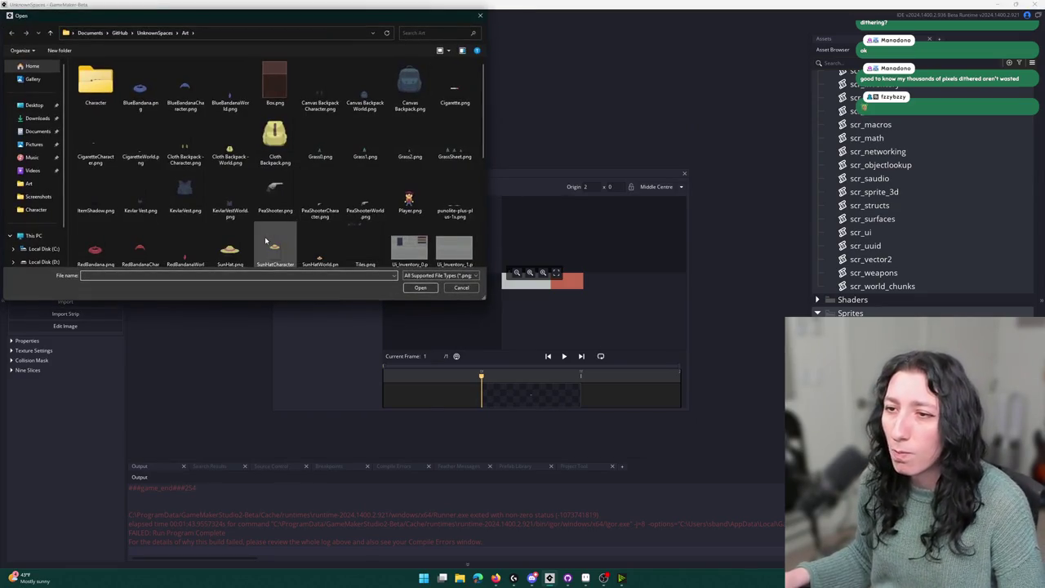
click(278, 210)
click(454, 88)
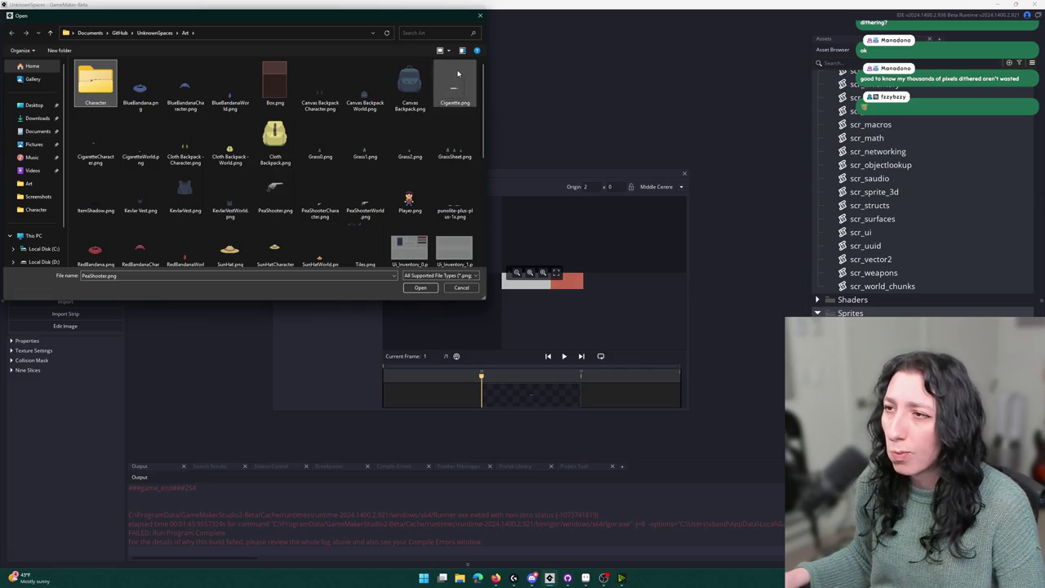
click(155, 158)
click(461, 288)
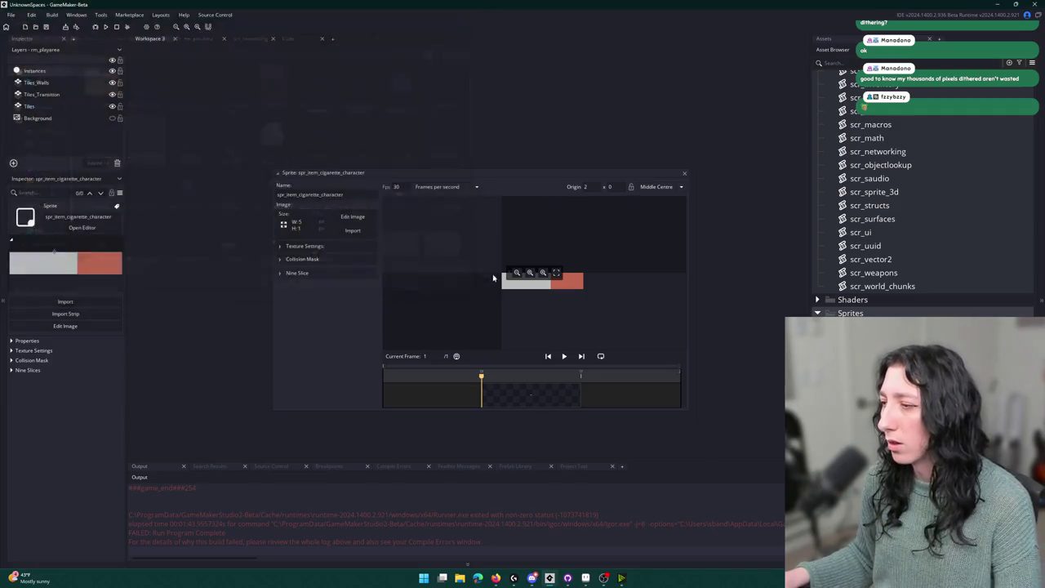
scroll(707, 313, down, 3)
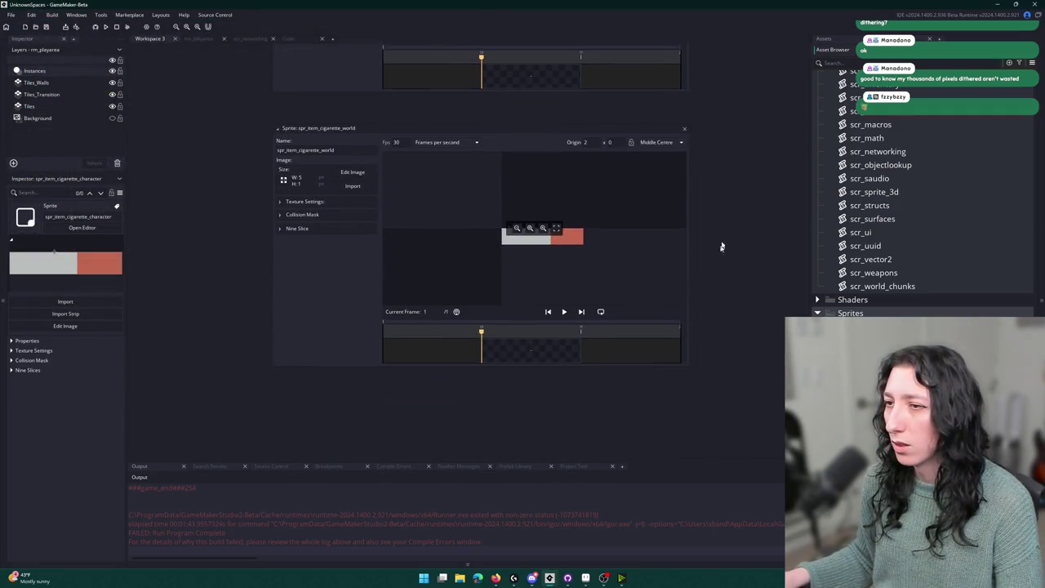
scroll(706, 312, up, 2)
scroll(682, 122, up, 1)
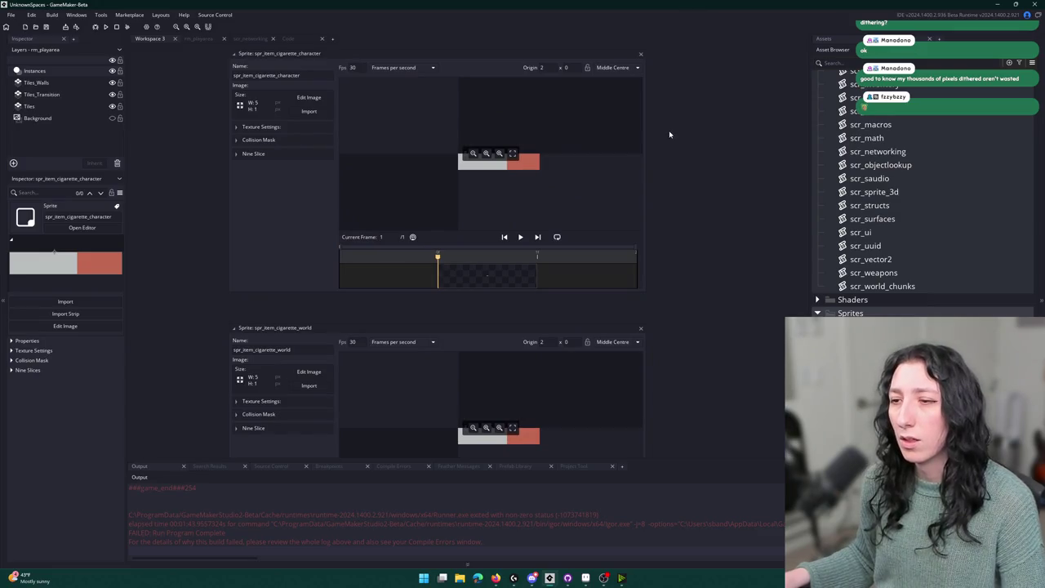
key(alt+Tab)
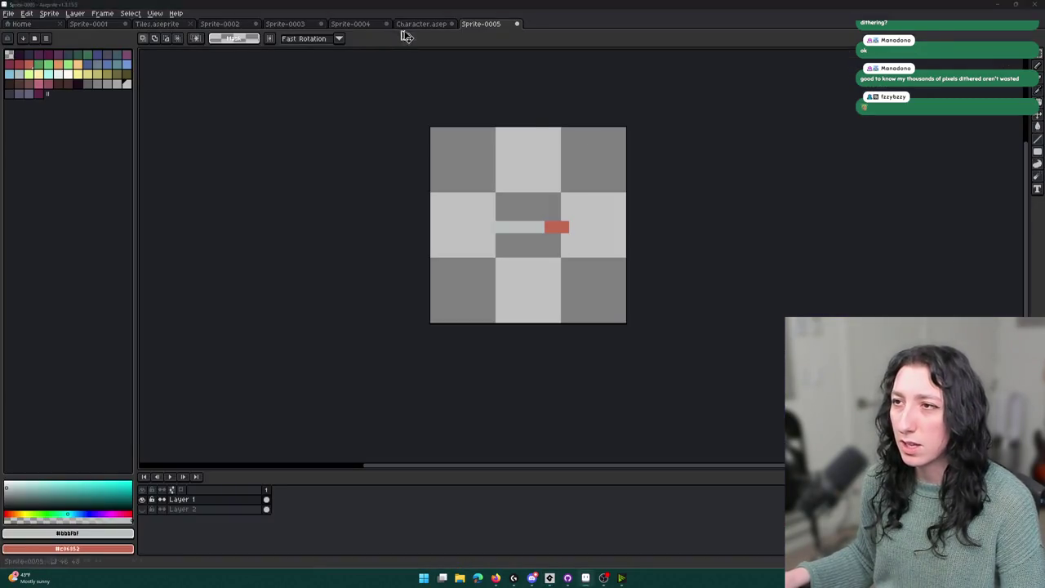
key(alt+Tab)
Import CigaretteCharacter.png into the character sprite with a Bottom Centre origin.
click(309, 111)
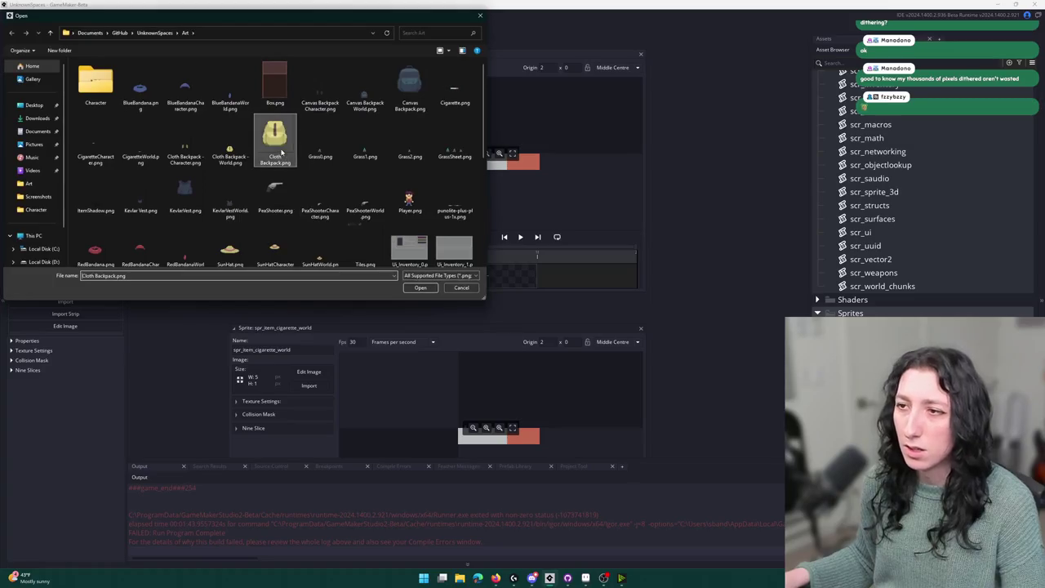
click(173, 245)
scroll(228, 184, up, 1)
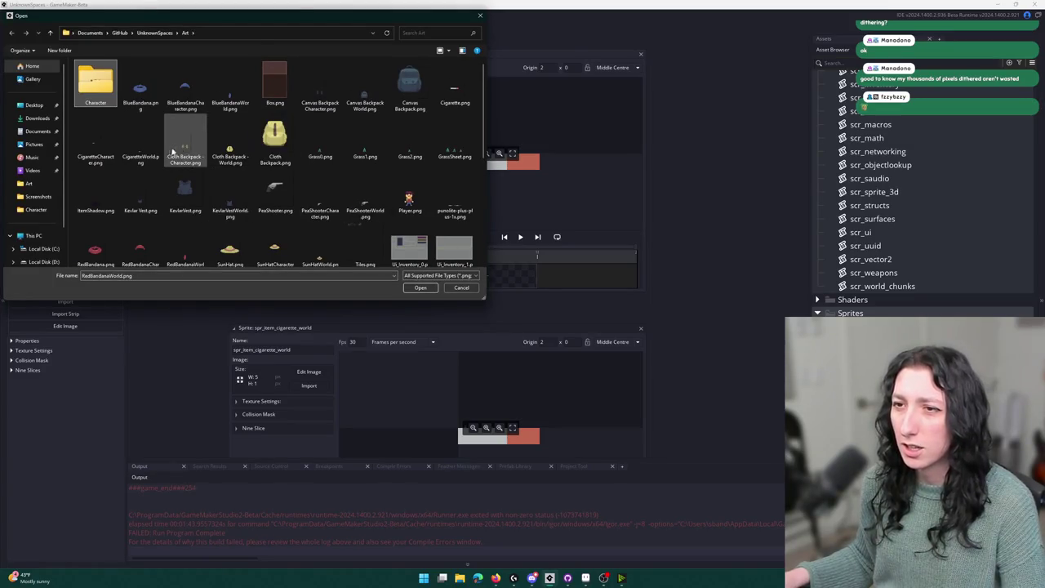
click(454, 82)
double_click(96, 143)
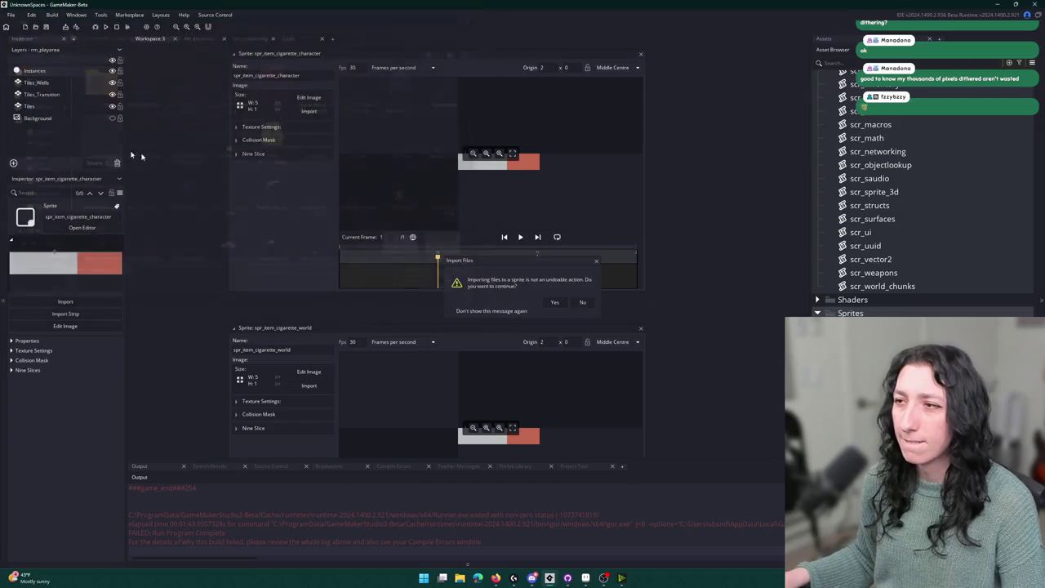
click(555, 304)
click(612, 67)
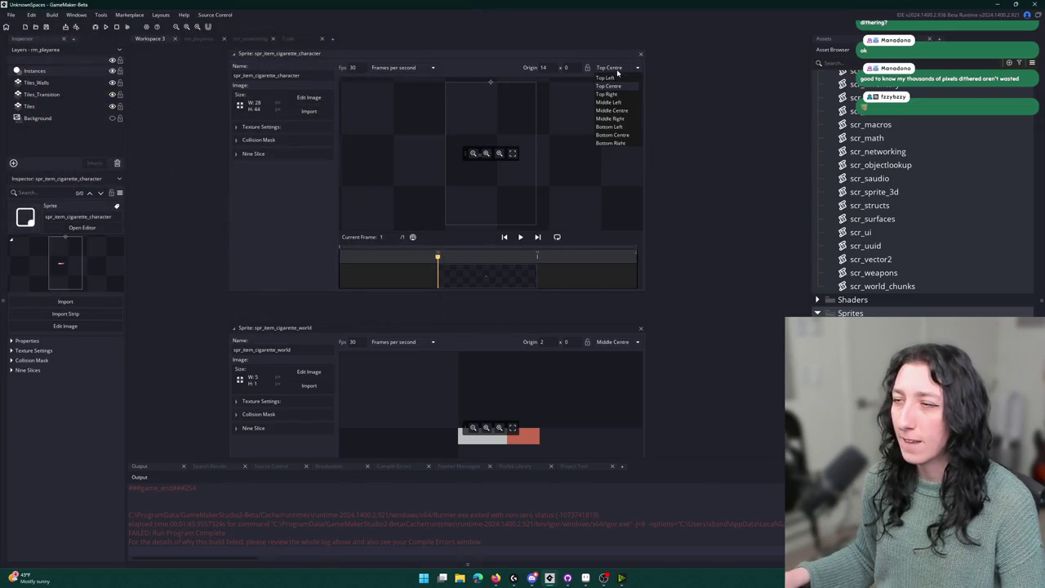
click(616, 131)
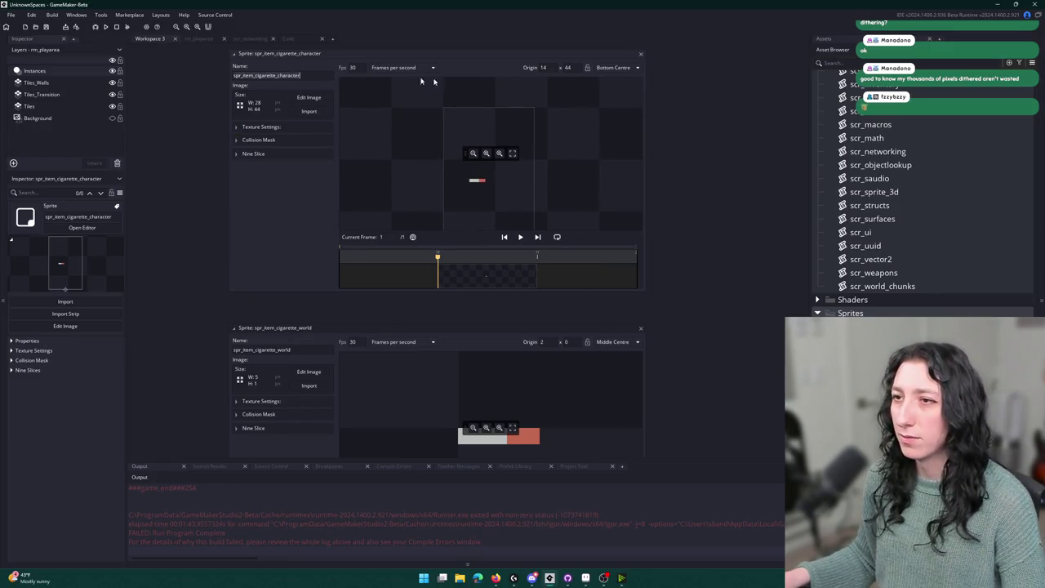
click(642, 54)
Search for scr_item and open the items script.
key(ctrl+t)
text(sc)
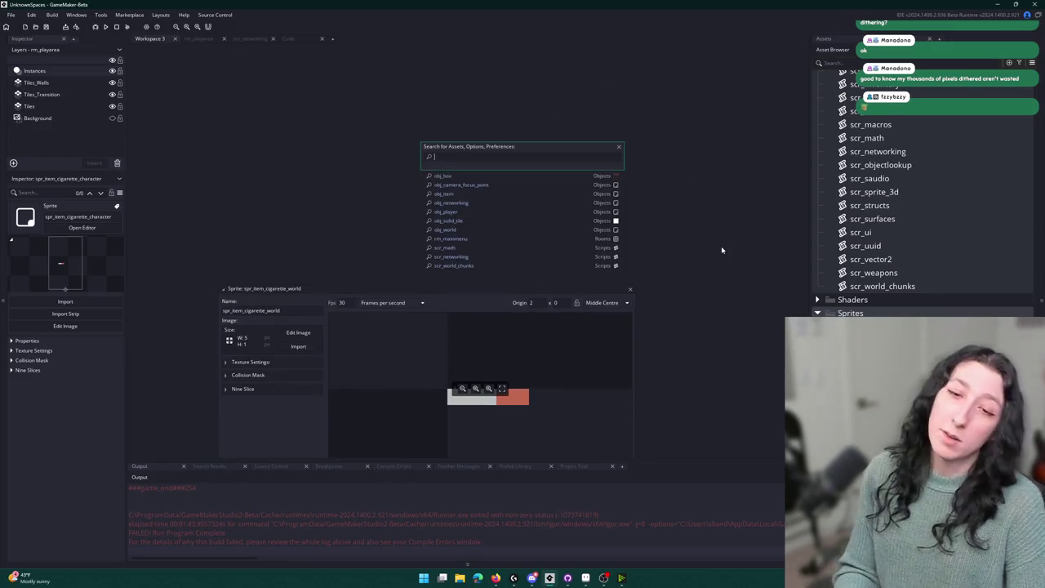
text(r_item)
key(Return)
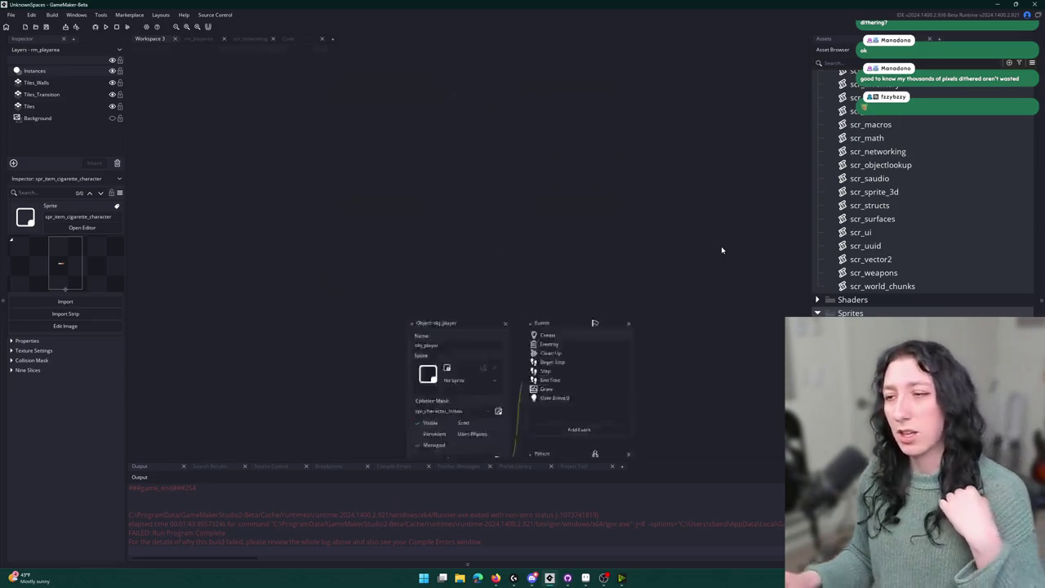
Enlarge the scr_items script to fill the workspace and scroll to the Sun Hat item.
click(762, 131)
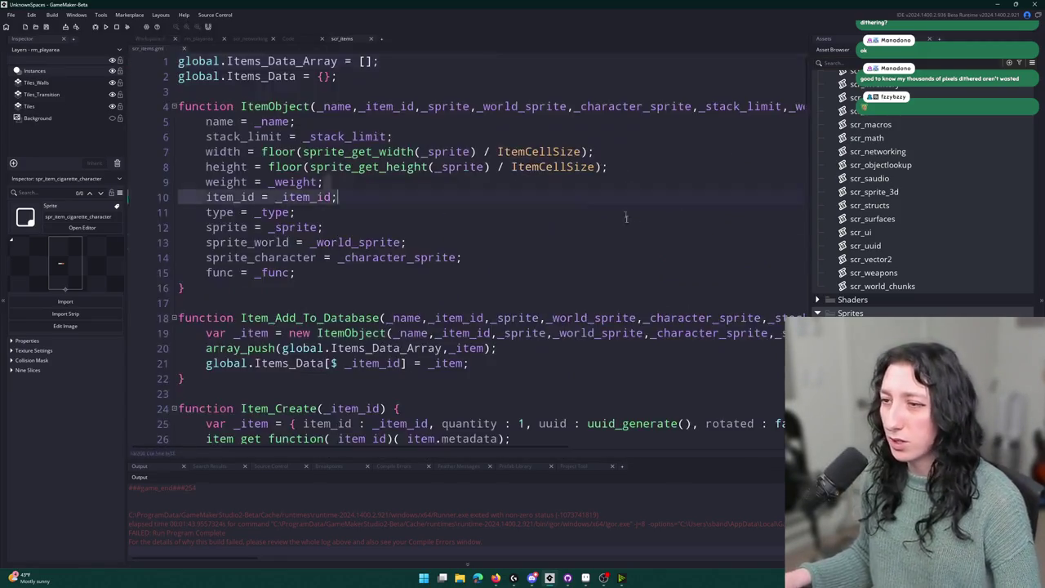
scroll(543, 320, down, 20)
key(F12)
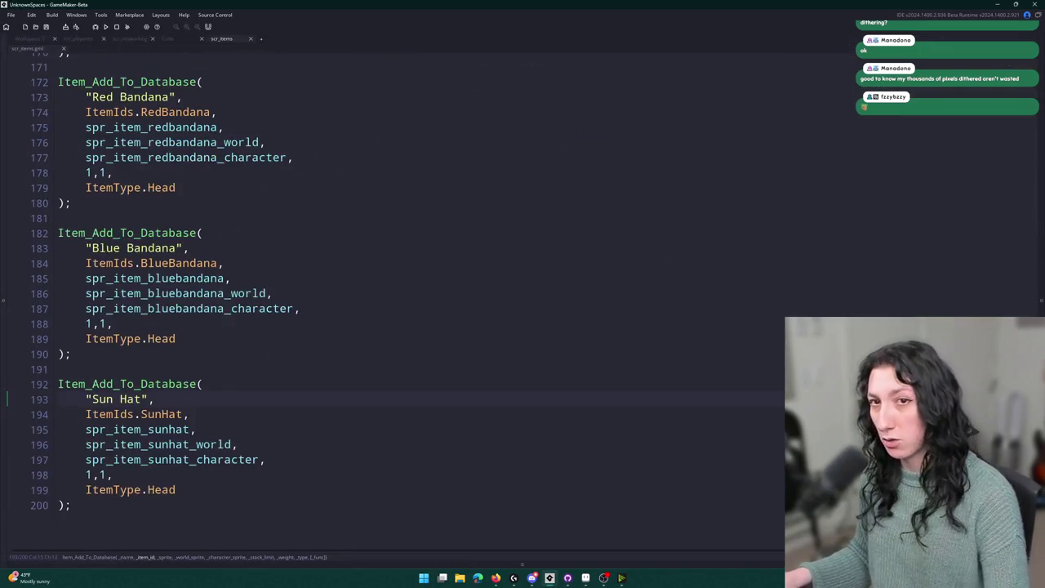
mouse_move(181, 529)
mouse_down()
mouse_move(187, 389)
mouse_move(119, 364)
mouse_up()
scroll(142, 362, down, 3)
Duplicate the Sun Hat item definition and rename the copy to Cigarette.
key(ctrl+d)
drag(147, 434, 92, 434)
text(Cigeratte",)
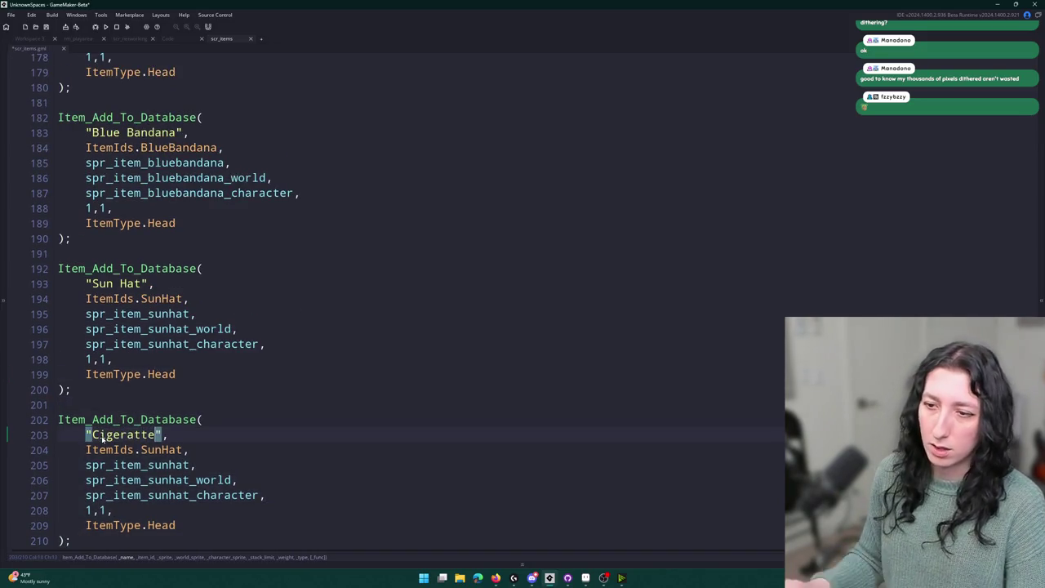
scroll(131, 425, down, 1)
key(End)
click(117, 418)
key(BackSpace)
text(a)
Add a Cigarette entry after SunHat in the ItemIds enum.
click(110, 433)
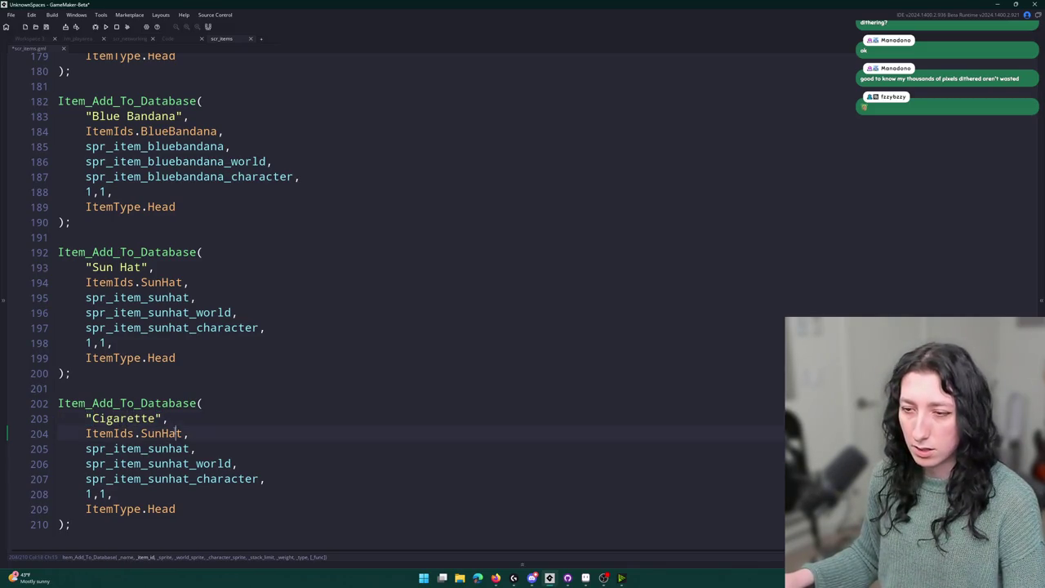
key(F12)
click(189, 196)
key(Return)
text(C)
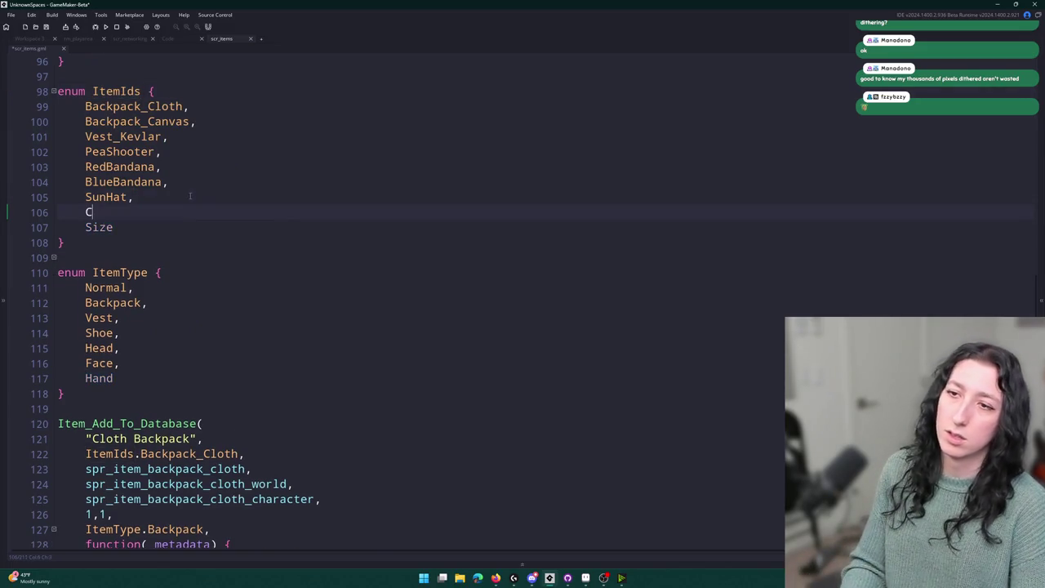
text(igarette,)
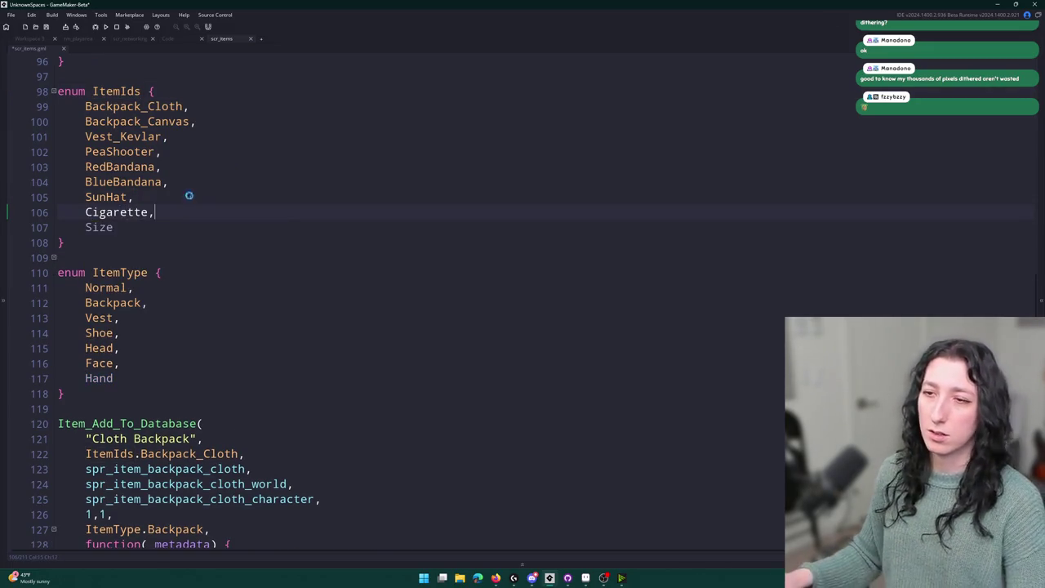
Replace the copied SunHat id and sprites with the cigarette ones.
mouse_move(85, 211)
mouse_down()
mouse_move(150, 212)
mouse_move(231, 540)
mouse_up()
scroll(382, 346, down, 20)
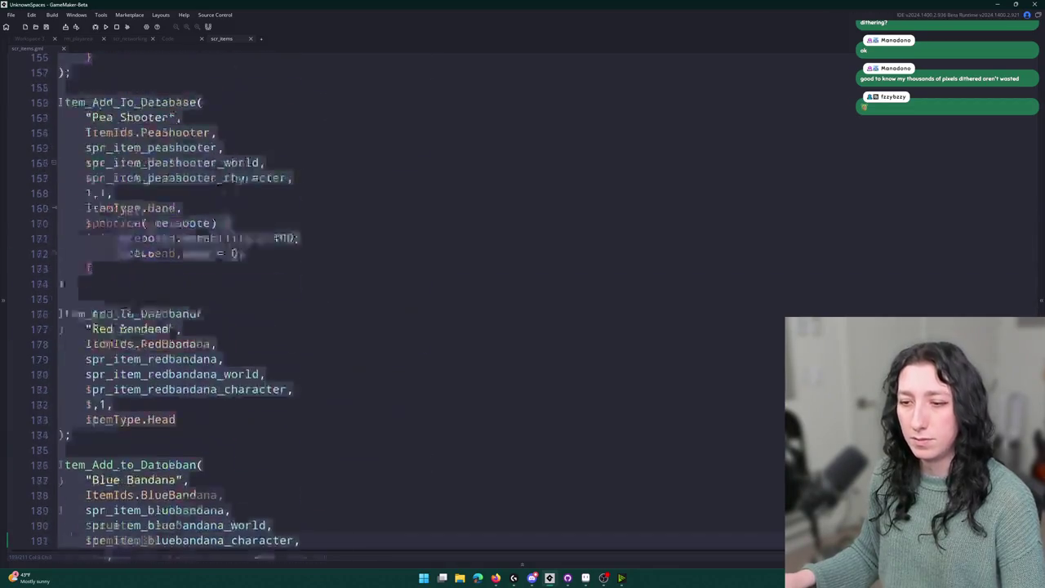
click(141, 419)
double_click(147, 419)
text(Cigarette)
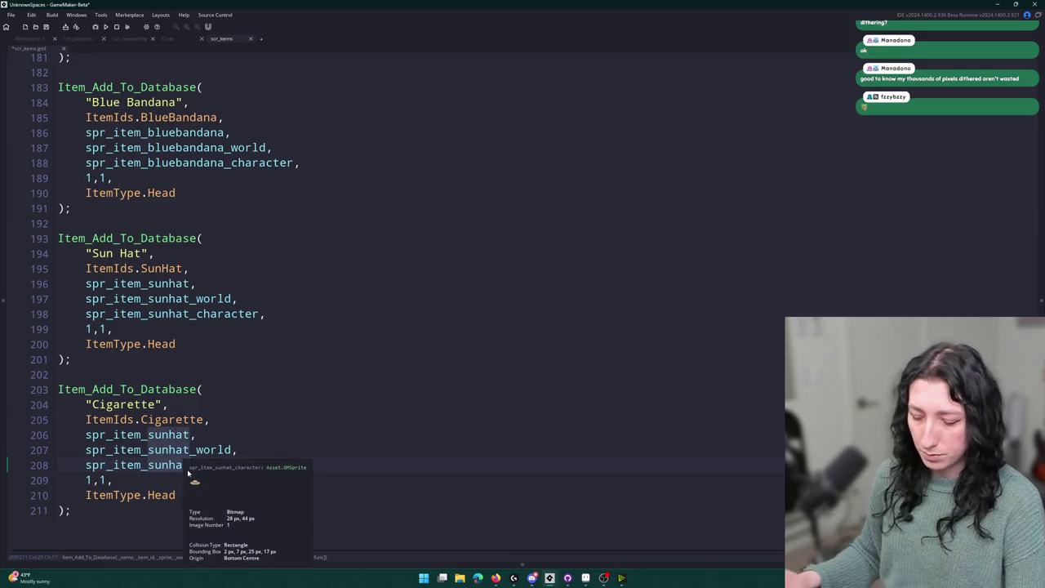
text(cigarette_character,)
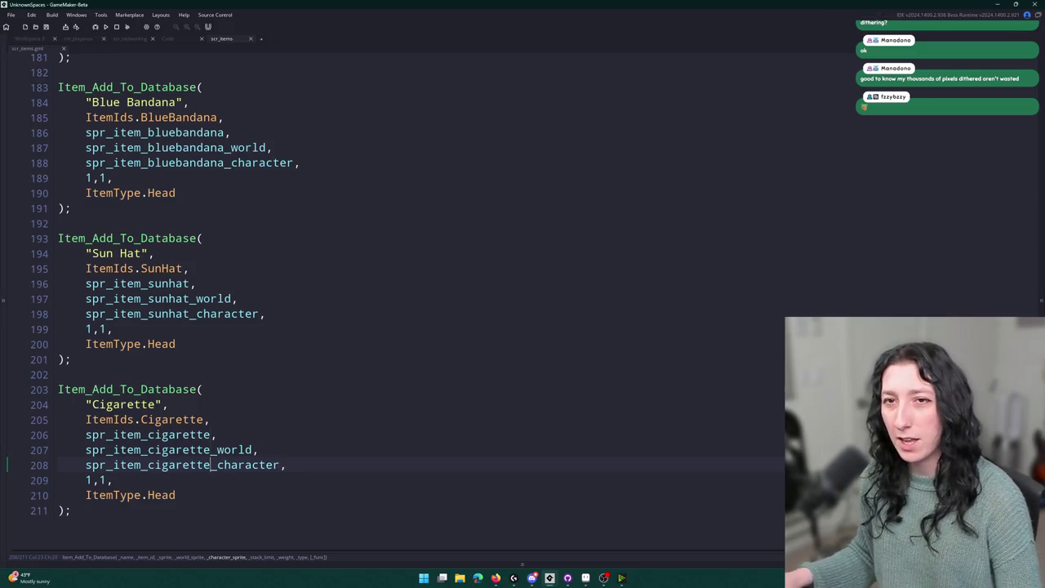
click(484, 298)
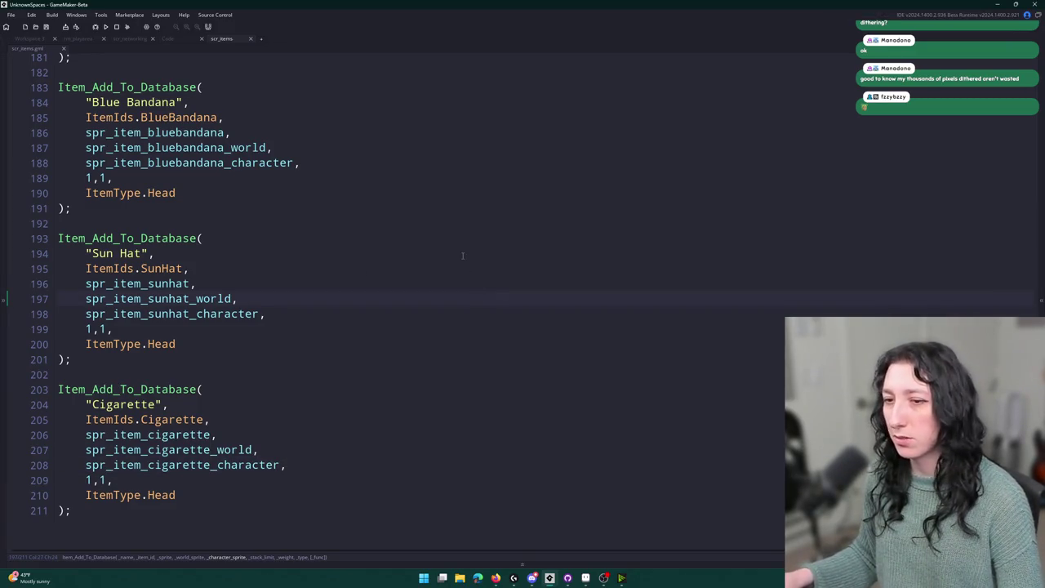
Change the new item's type from Head to ItemType.Hand.
click(176, 494)
key(BackSpace)
key(BackSpace)
key(BackSpace)
text(Face)
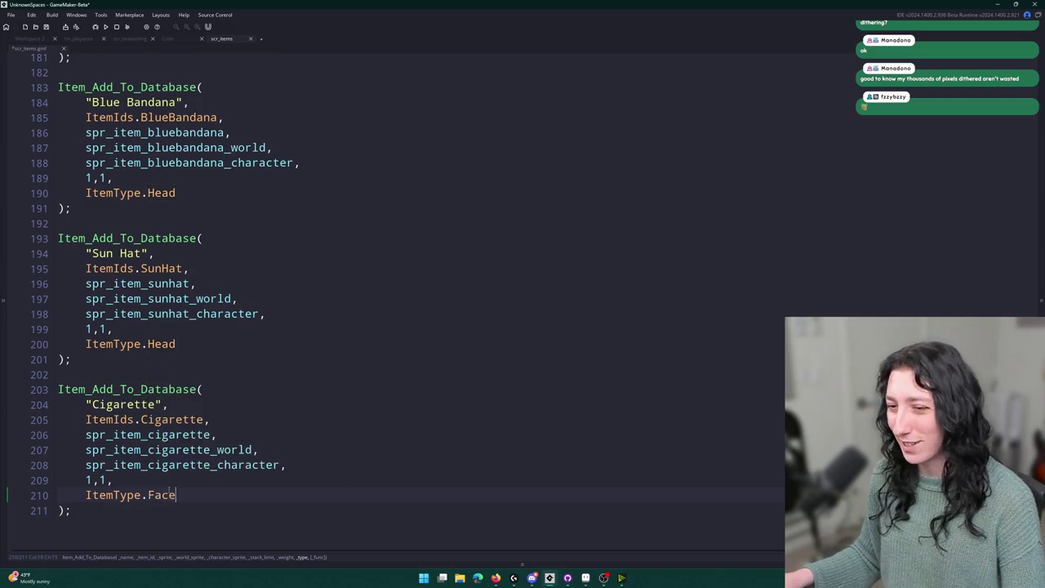
key(BackSpace)
key(BackSpace)
key(BackSpace)
text(Hands)
key(BackSpace)
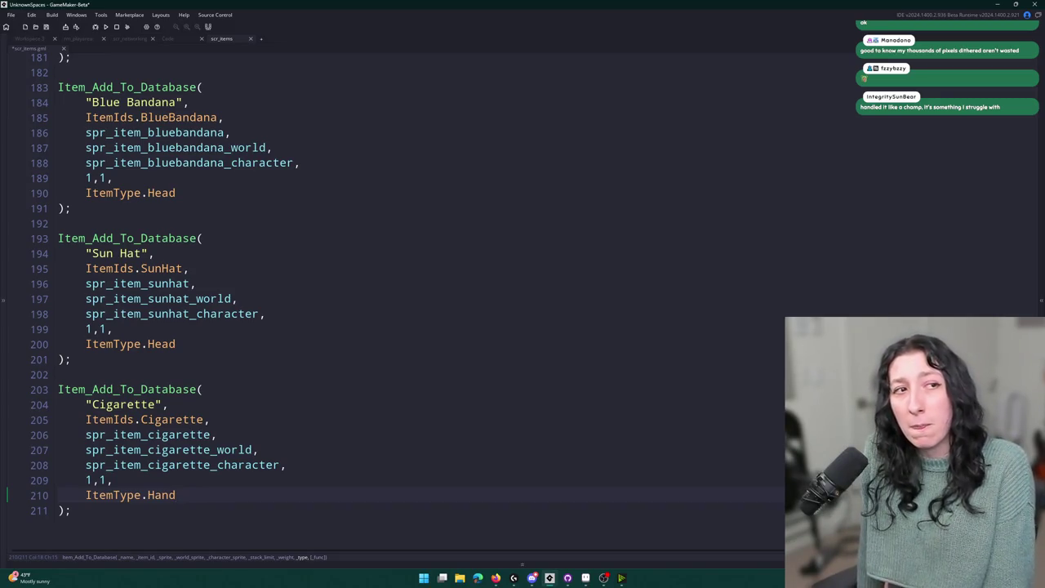
key(alt+Tab)
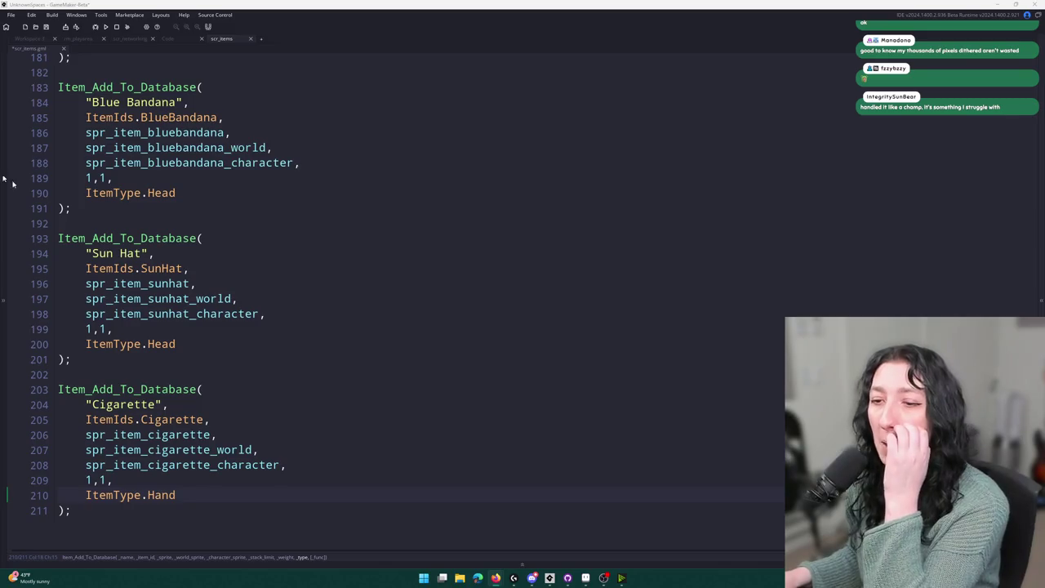
scroll(289, 436, down, 1)
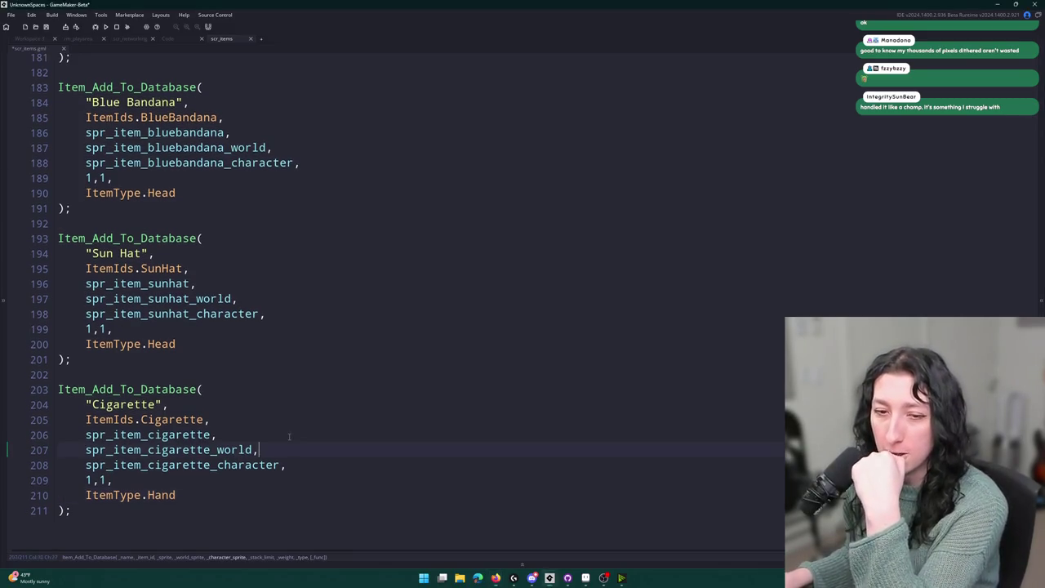
click(277, 444)
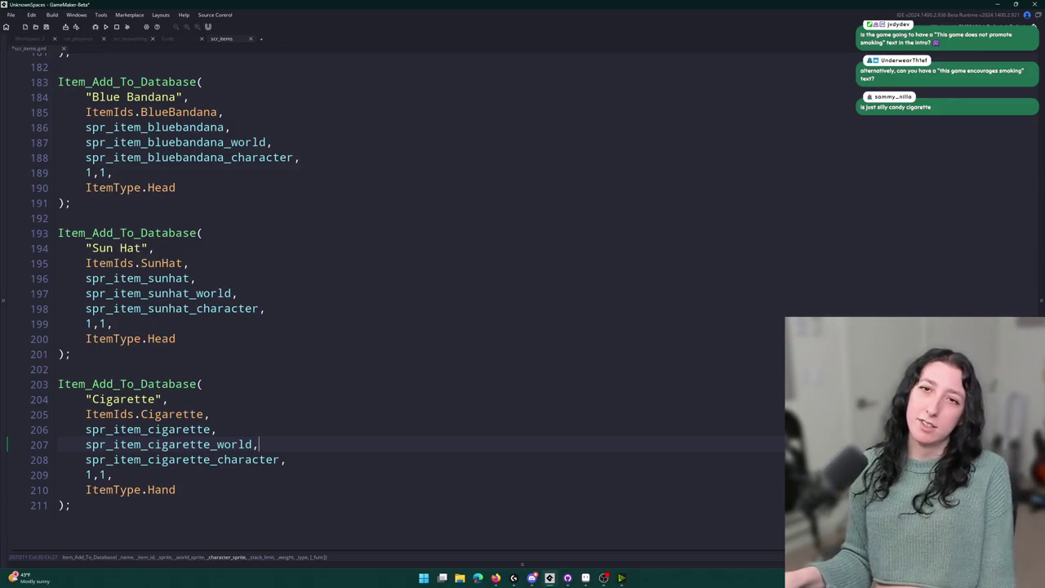
scroll(144, 200, up, 2)
click(247, 163)
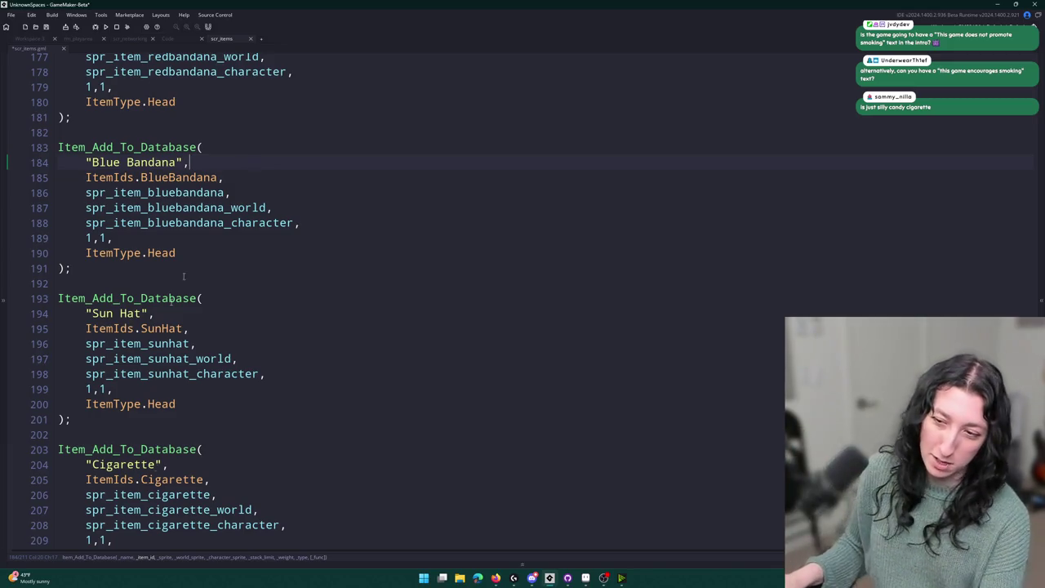
Change the Cigarette item's type from Hand to Face.
scroll(184, 276, down, 2)
double_click(161, 495)
text(Face)
click(269, 433)
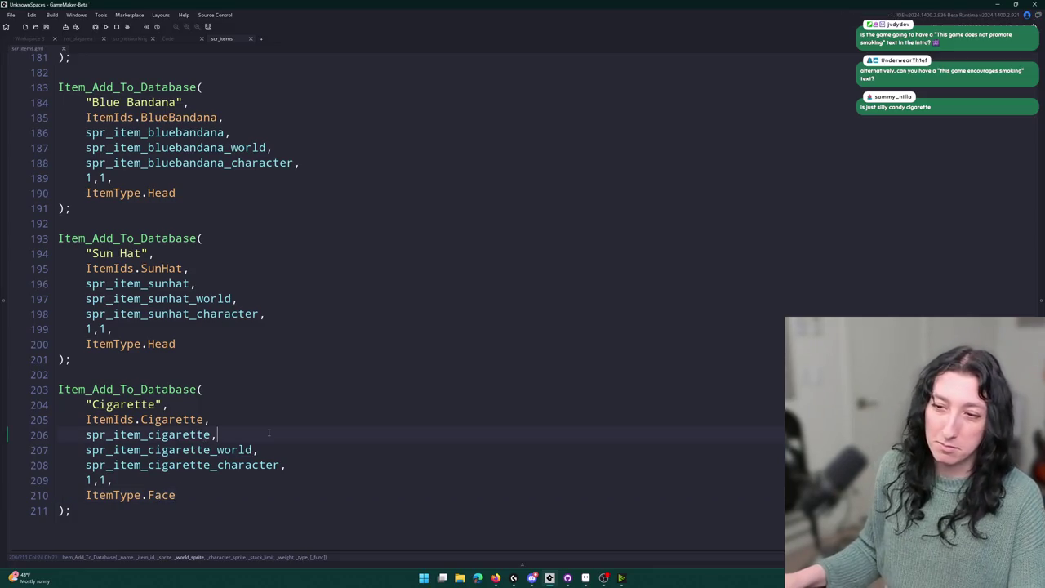
key(Up)
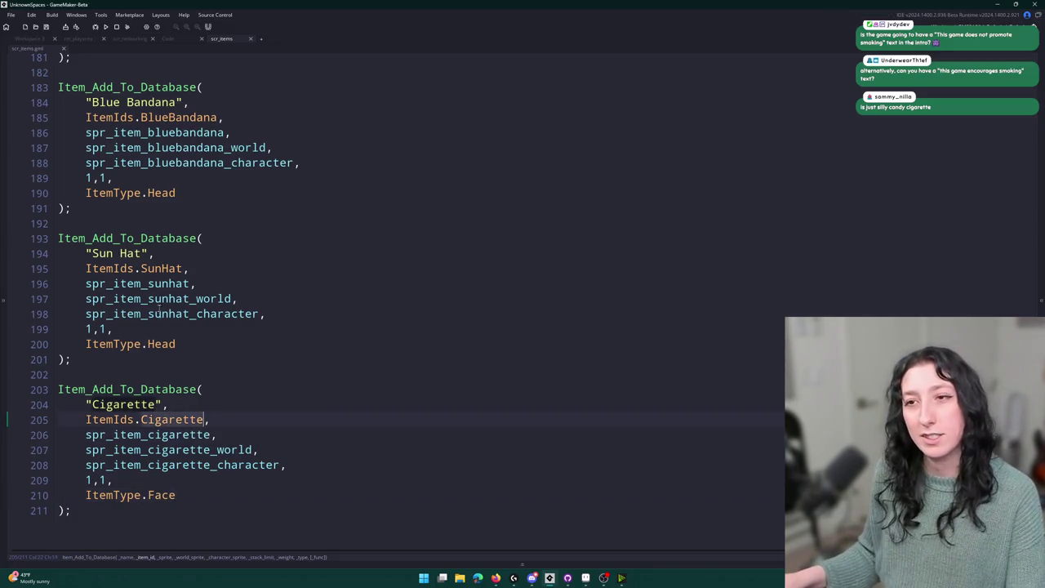
click(86, 420)
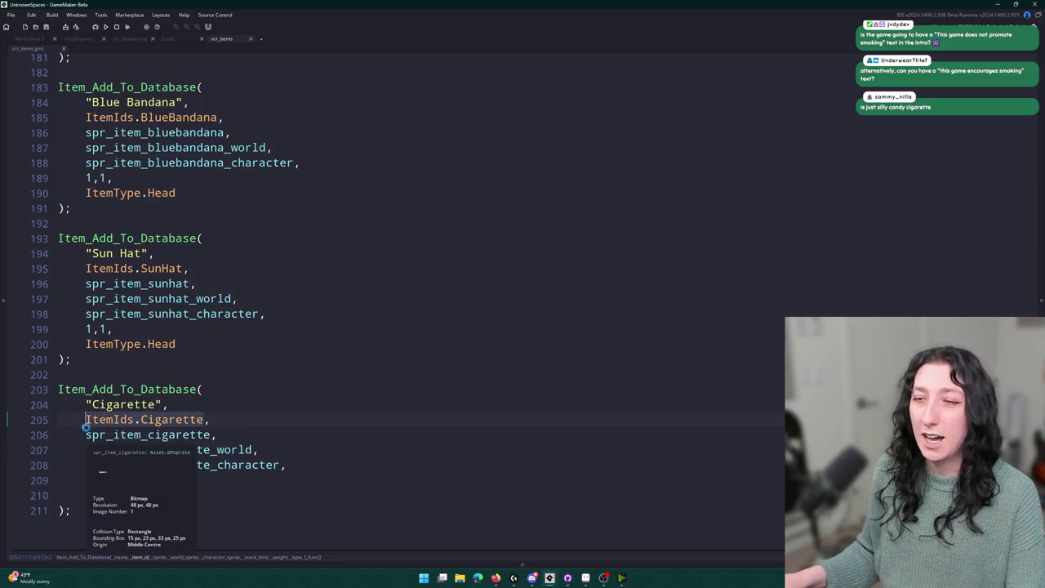
Open obj_player's Create event code through the asset search.
key(ctrl+t)
text(obj_obj)
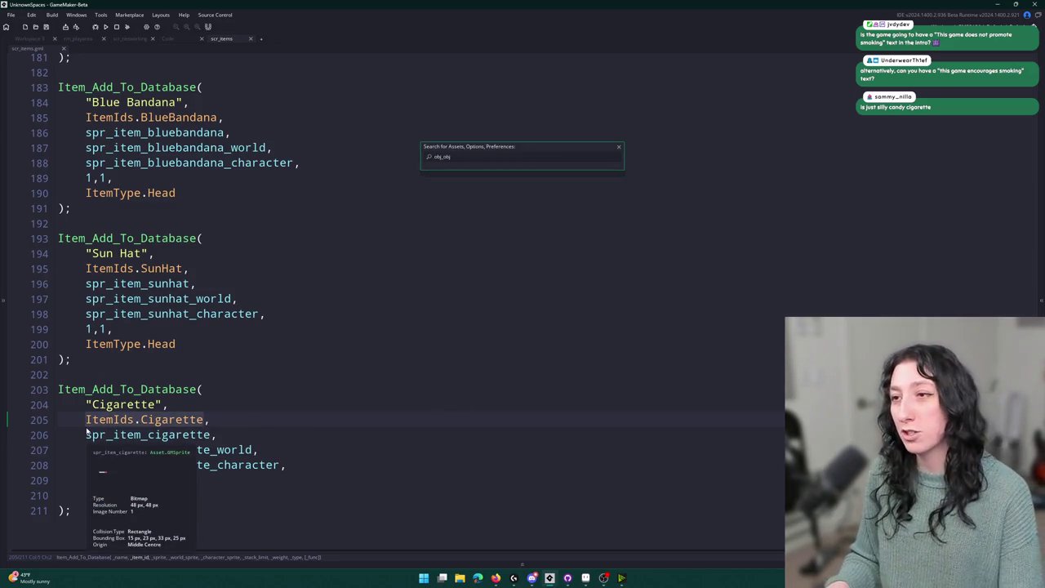
key(BackSpace)
key(BackSpace)
text(pl)
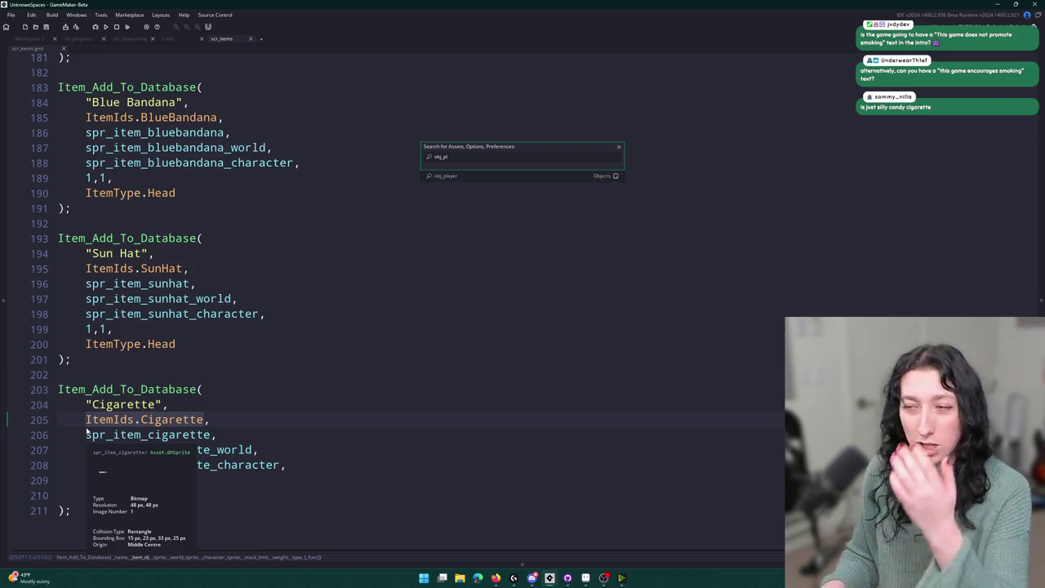
key(Return)
double_click(466, 200)
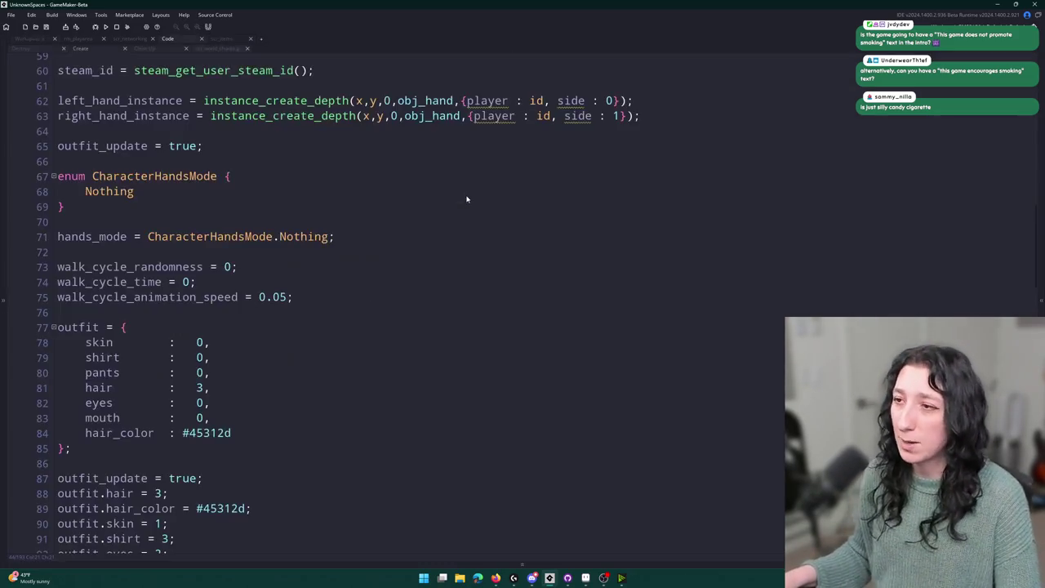
Add two ItemIds.Cigarette lines after the PeaShooter entries in the starting inventory.
scroll(466, 199, down, 20)
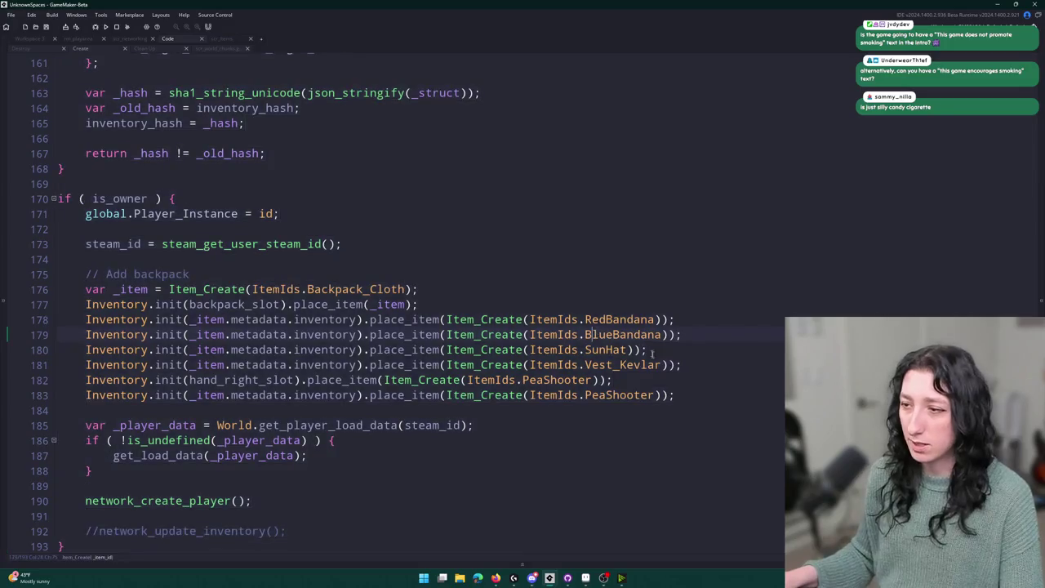
key(Down)
key(Down)
key(Down)
click(701, 390)
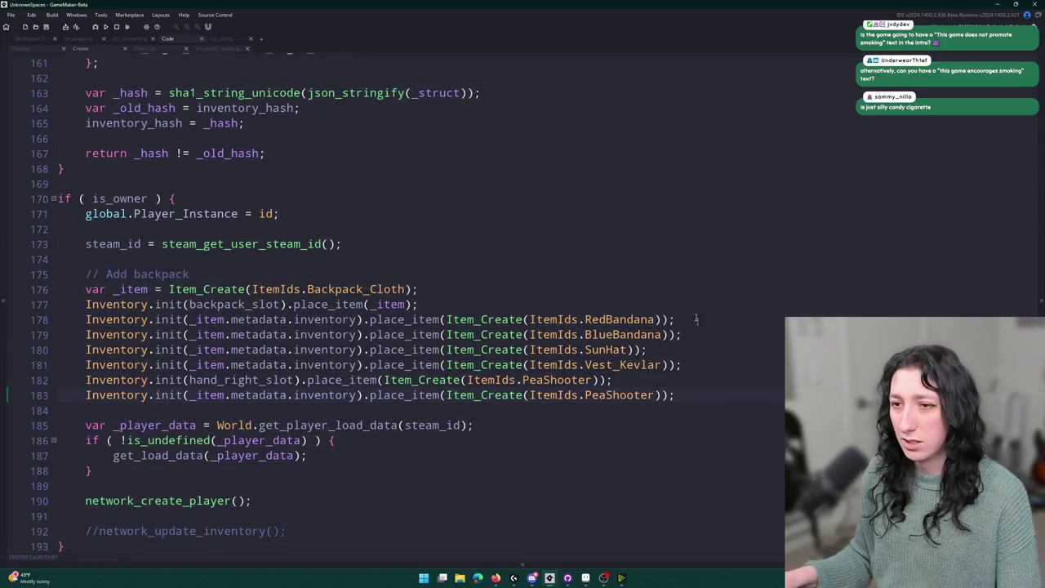
key(ctrl+d)
drag(654, 410, 531, 409)
text(ItemIds.Cigarette)
key(ctrl+d)
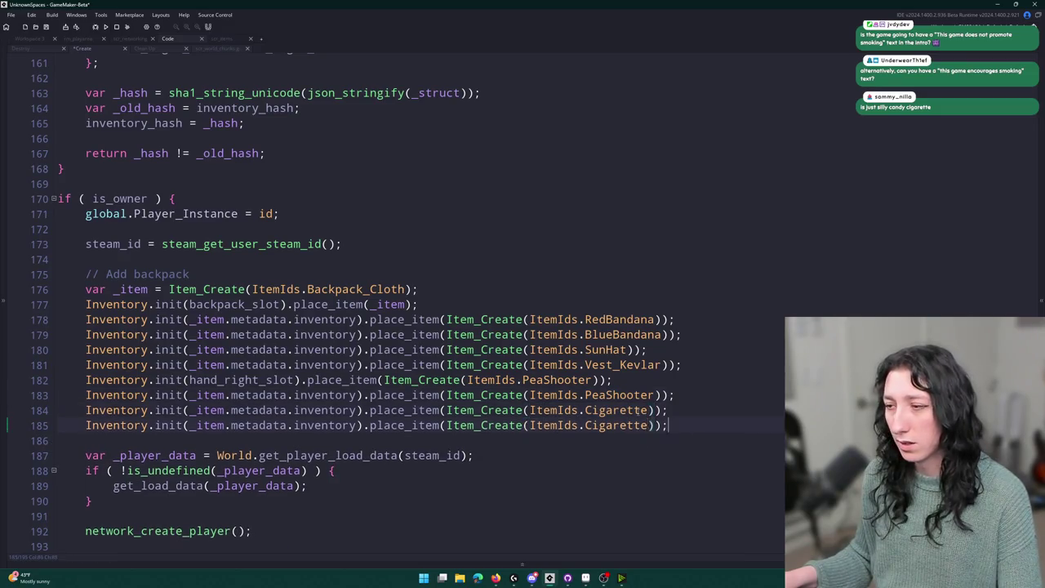
Run the game into a new lobby, then open a File Explorer window.
key(F5)
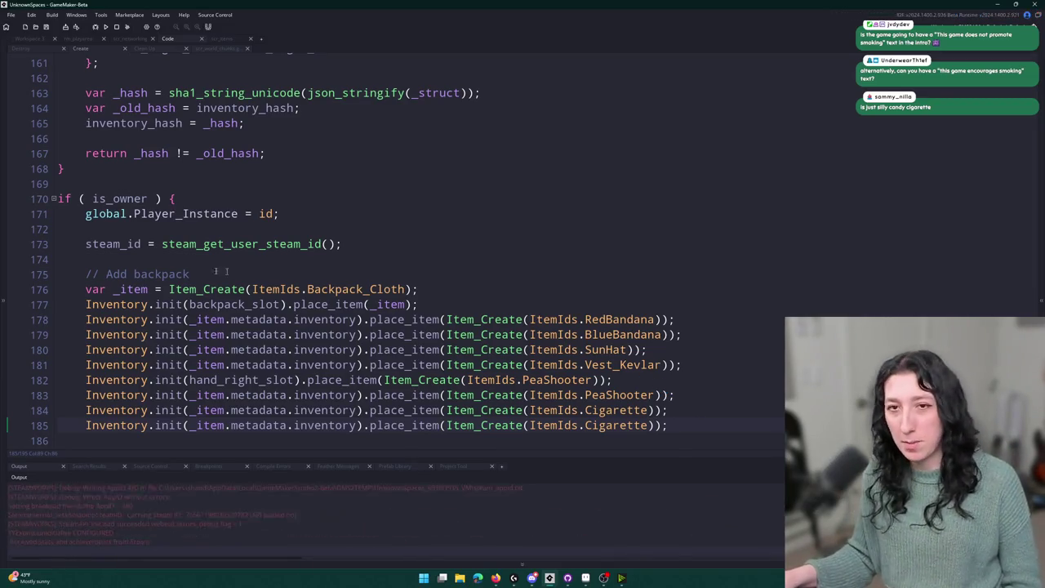
click(539, 278)
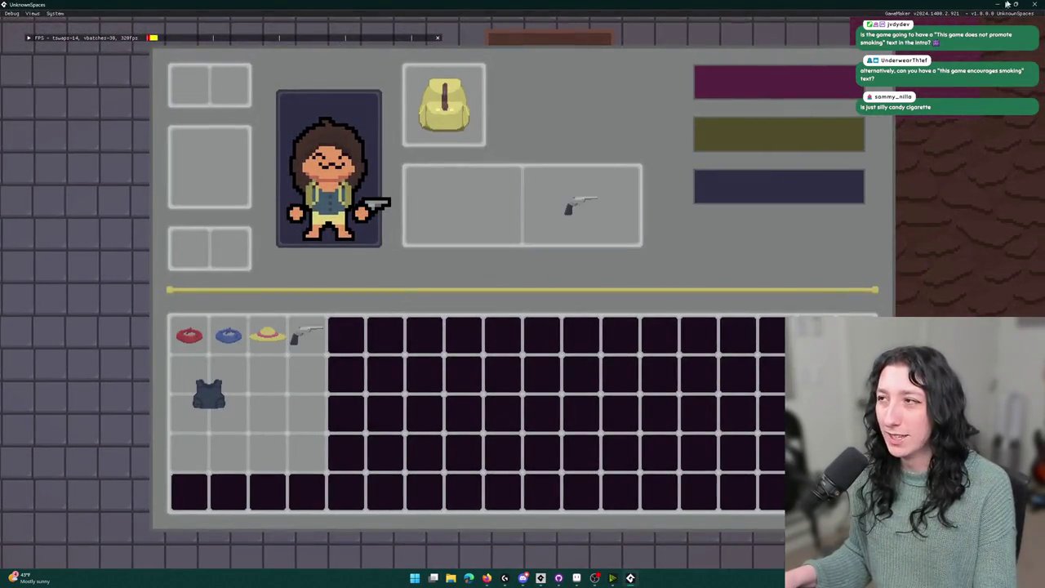
click(451, 577)
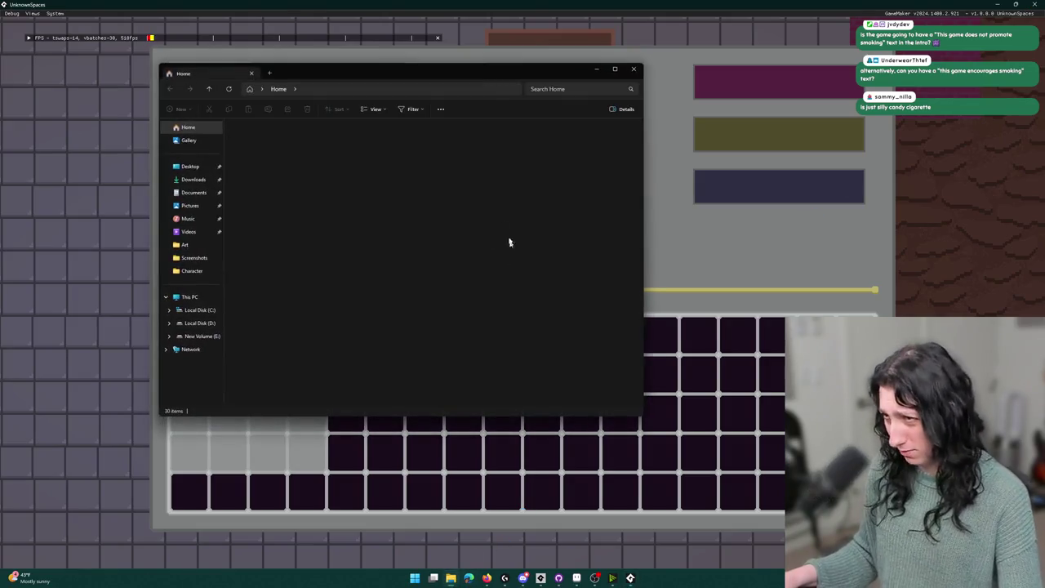
click(487, 87)
Navigate File Explorer to %localappdata%\UnknownSpaces\default.
text(%localappdata%)
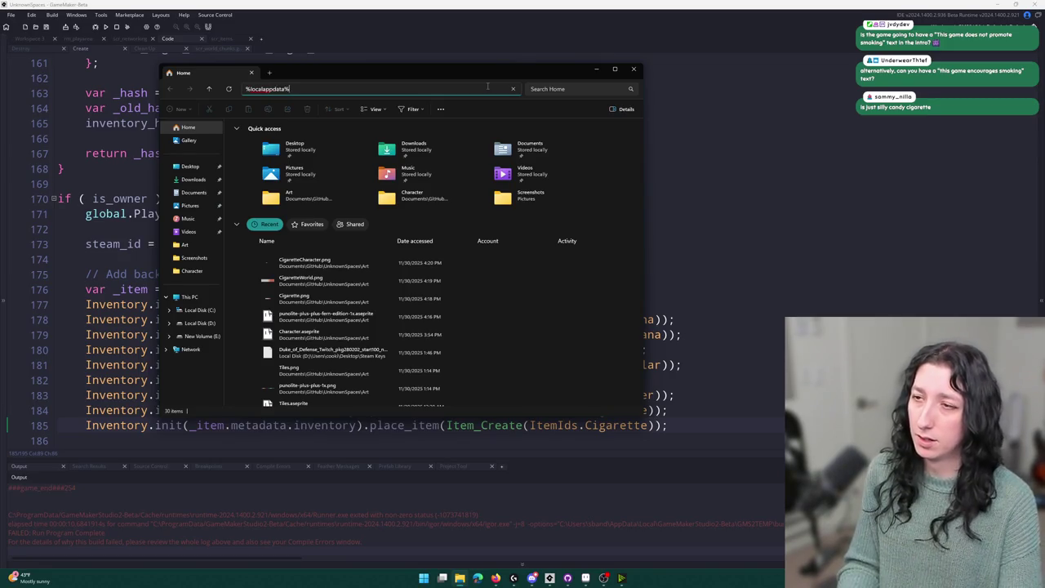
key(Return)
key(u)
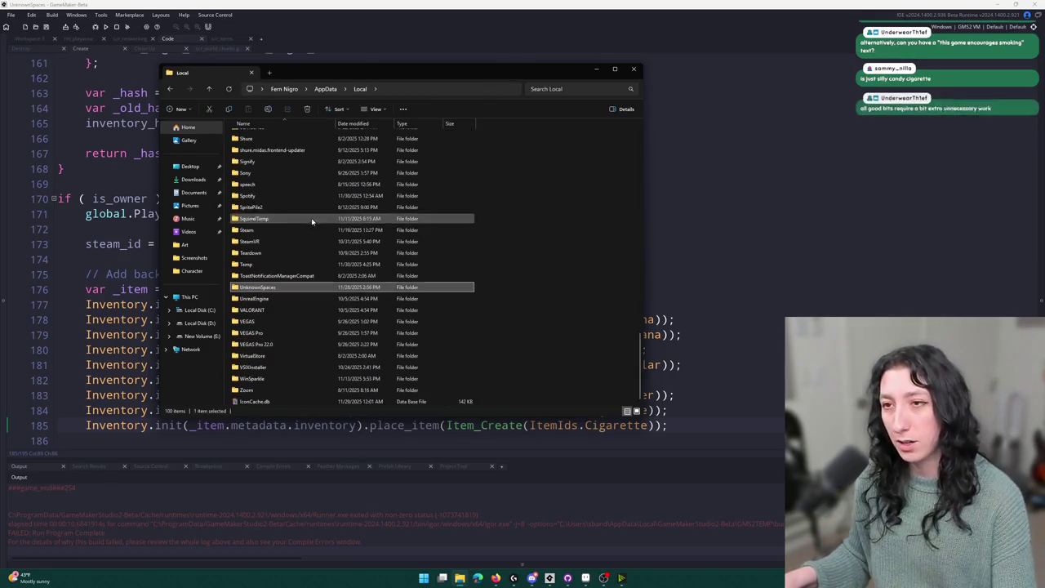
double_click(288, 287)
double_click(278, 135)
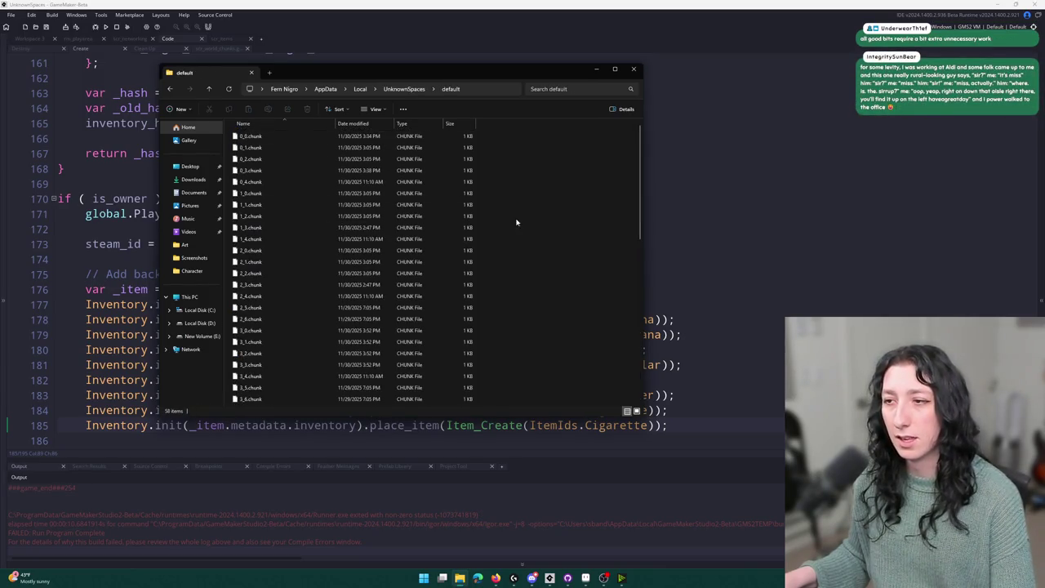
scroll(515, 244, down, 10)
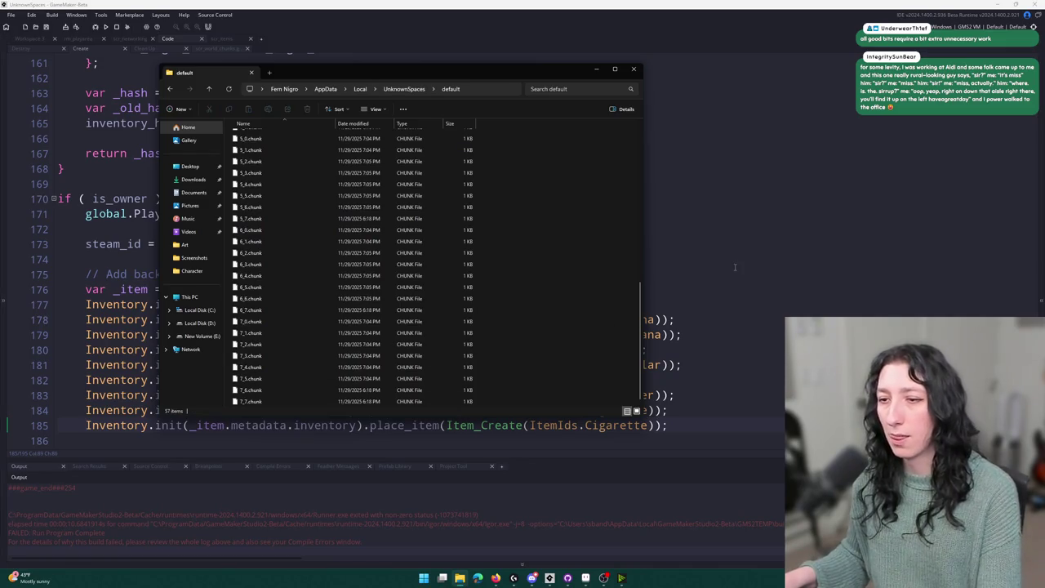
Relaunch the game into a new lobby and equip a cigarette in the face slot.
click(734, 270)
key(F5)
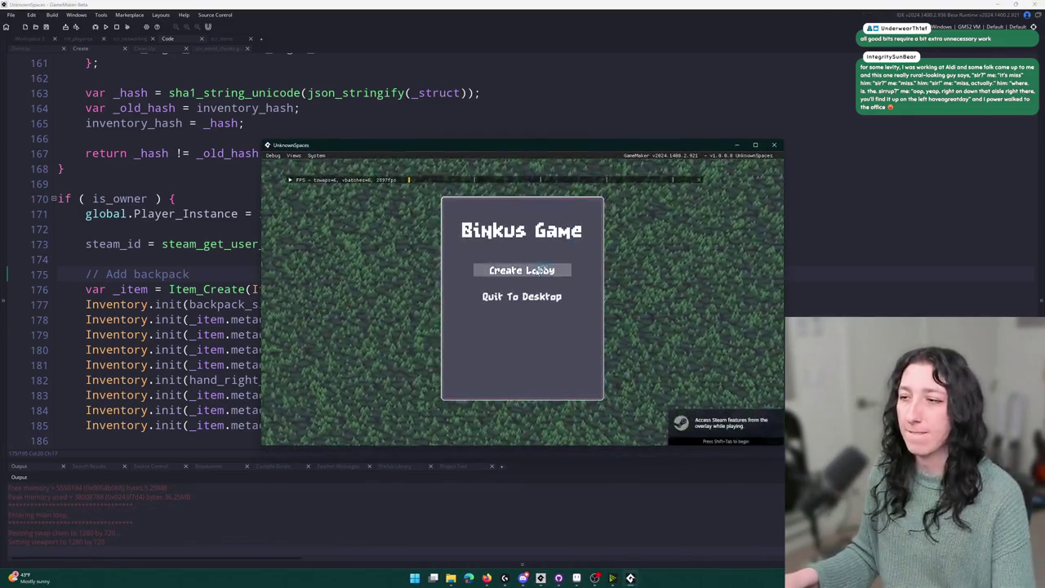
click(520, 270)
drag(554, 160, 513, 3)
key(i)
mouse_move(307, 375)
mouse_down()
mouse_move(464, 205)
mouse_move(214, 91)
mouse_up()
key(i)
key(i)
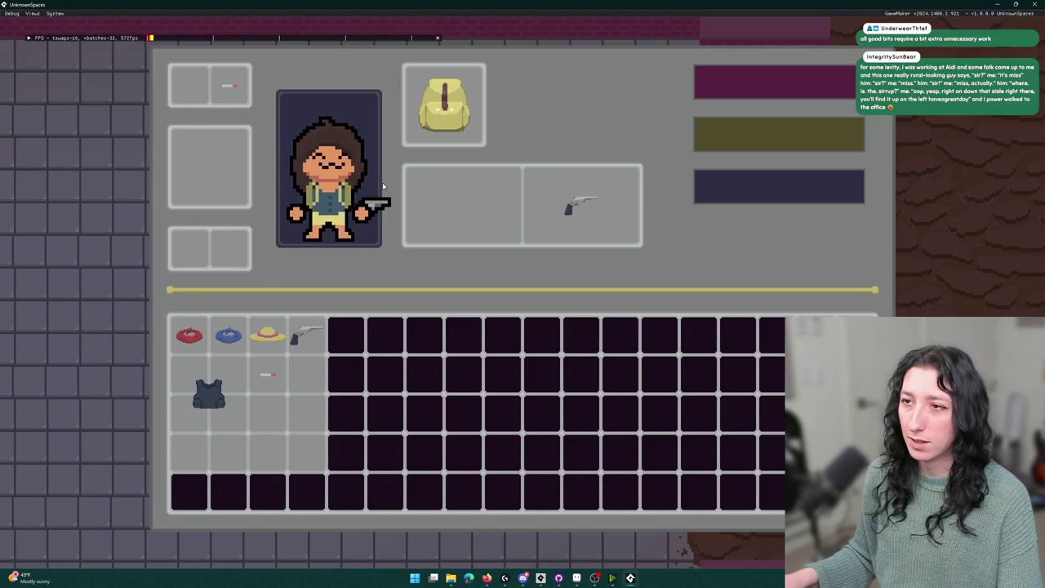
key(i)
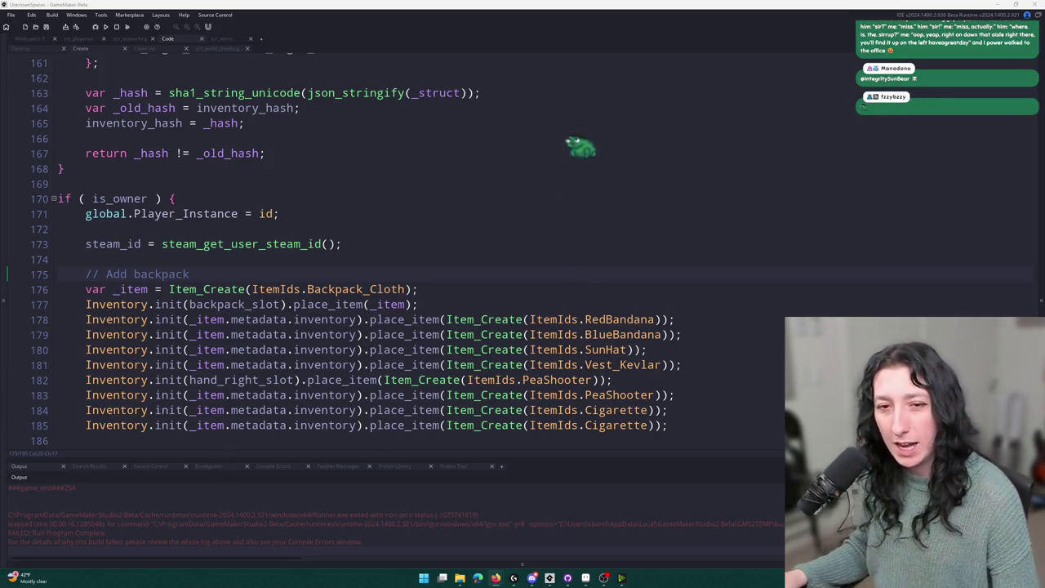
Check the Cigarette inventory lines in the Create code, then open obj_player via asset search.
click(490, 305)
scroll(515, 163, down, 2)
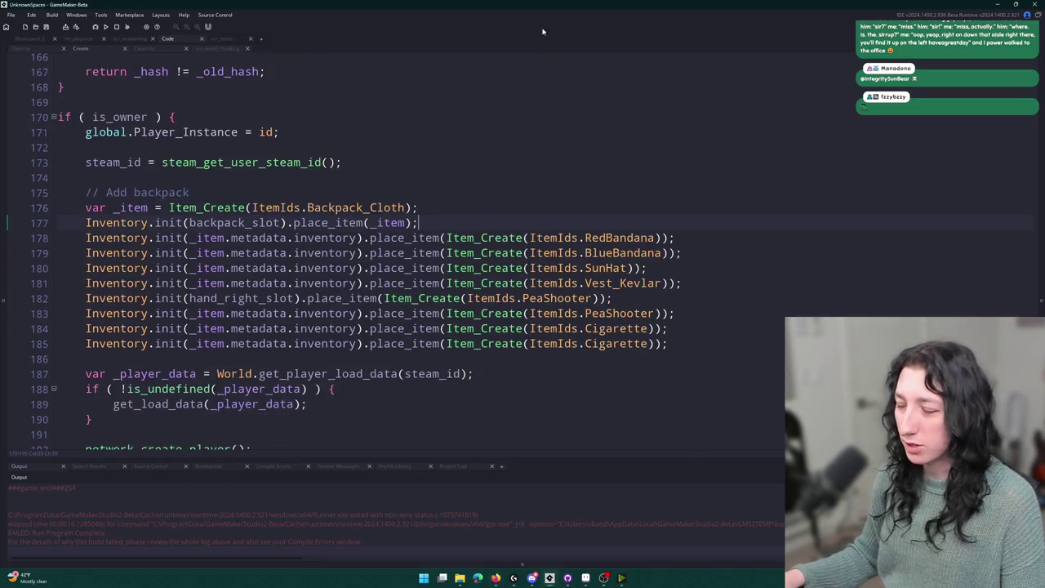
double_click(622, 328)
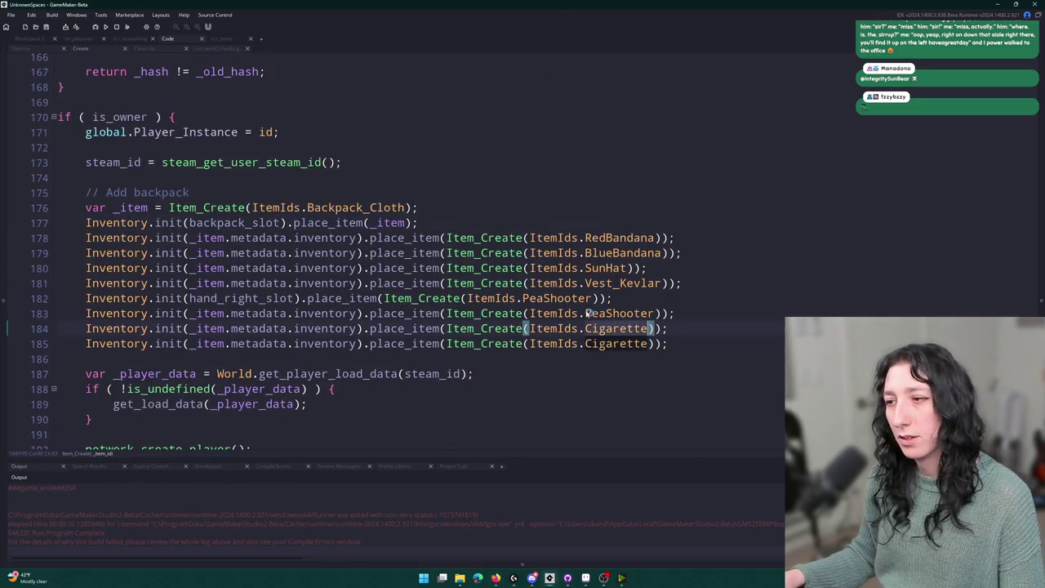
click(369, 110)
key(ctrl+t)
text(obj_pla)
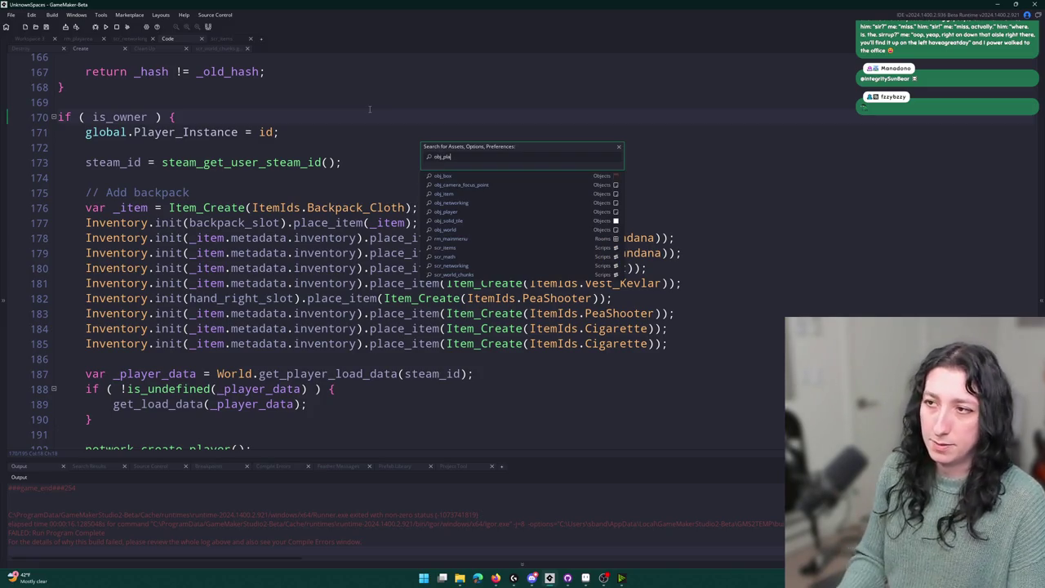
key(Return)
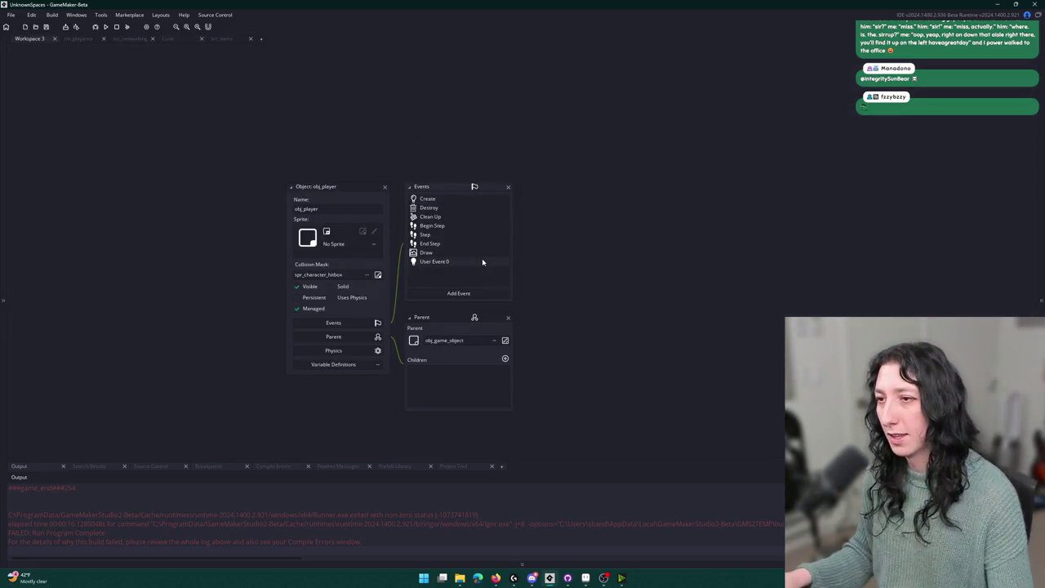
Open the player's Draw event and the player_character_draw function definition.
click(486, 256)
middle_click(701, 243)
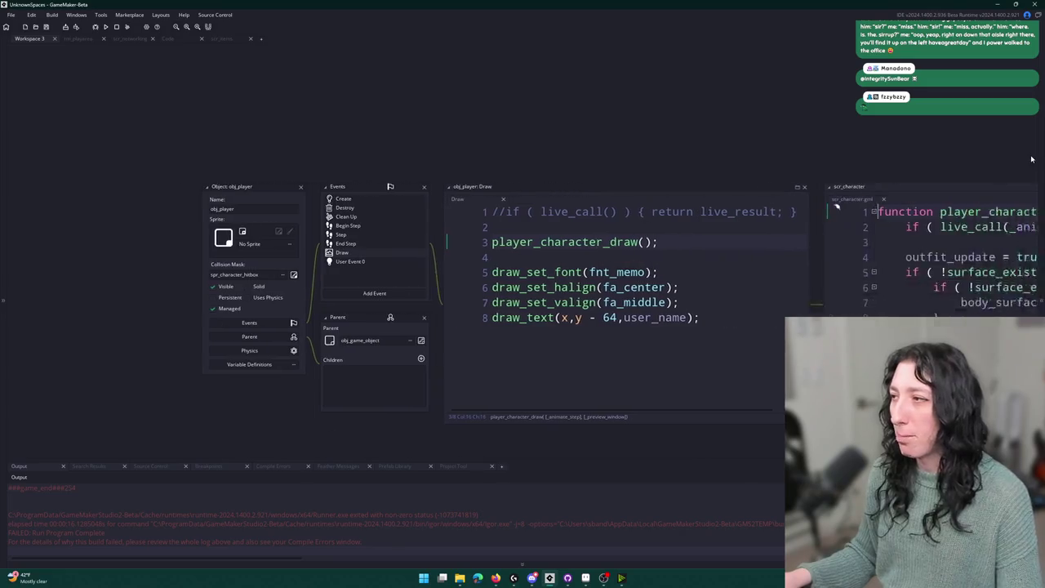
click(1041, 164)
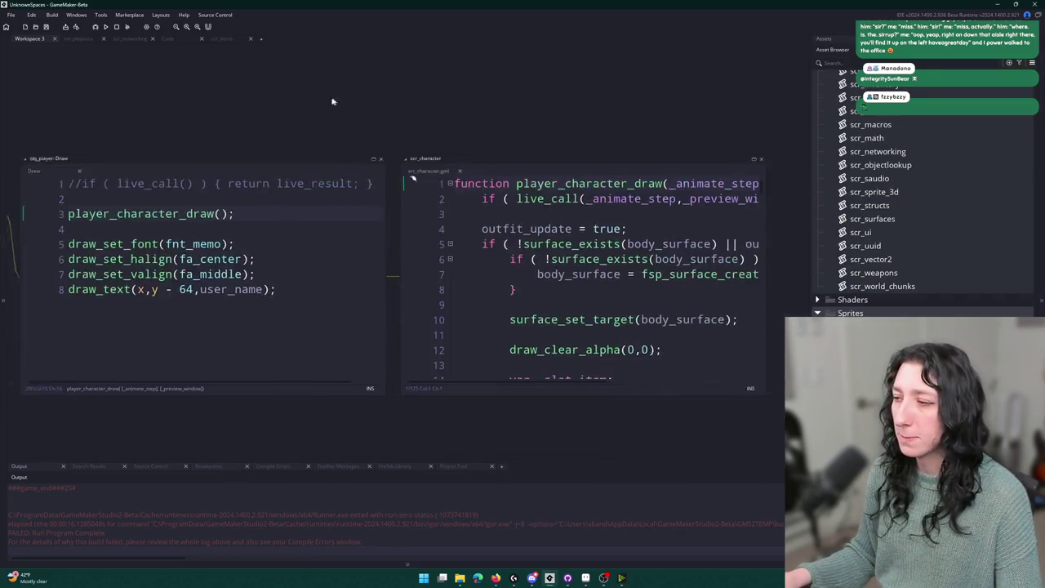
Set the live_enabled macro to 1 in obj_gmlive's Create event.
key(ctrl+t)
key(Return)
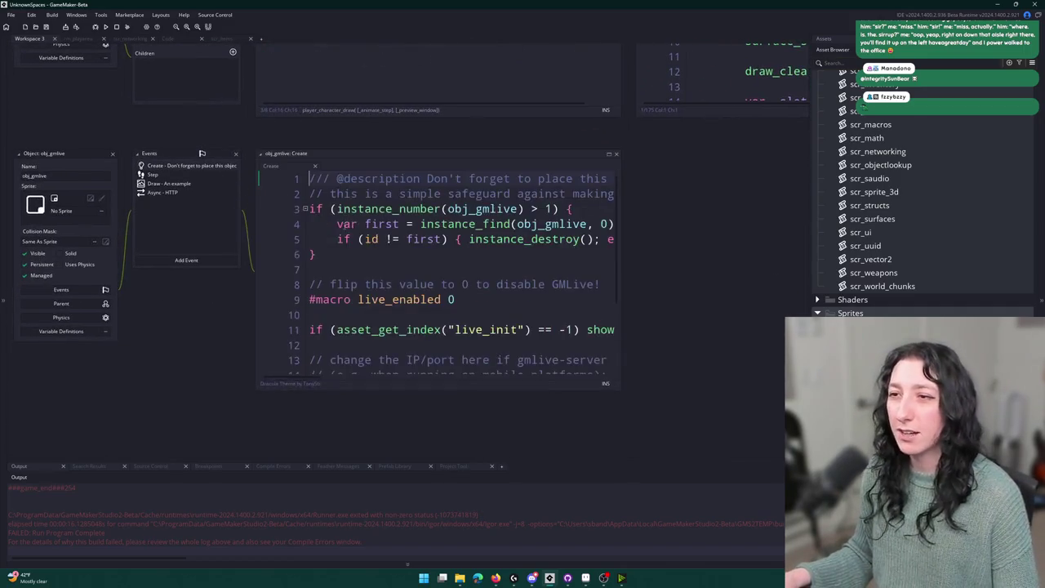
key(BackSpace)
text(1)
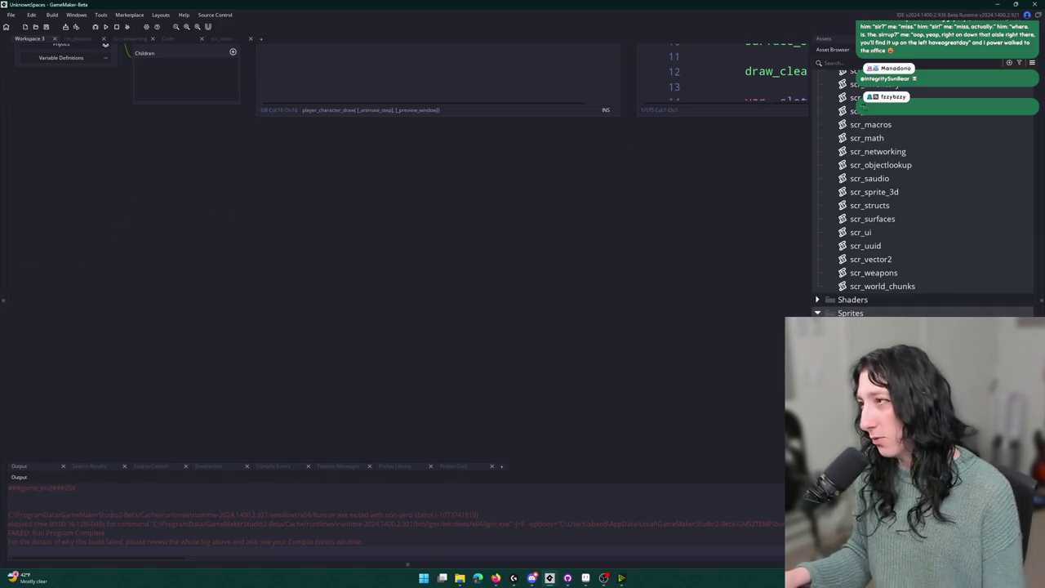
click(1032, 62)
Open the project's datafiles folder in File Explorer from Included Files.
click(1016, 91)
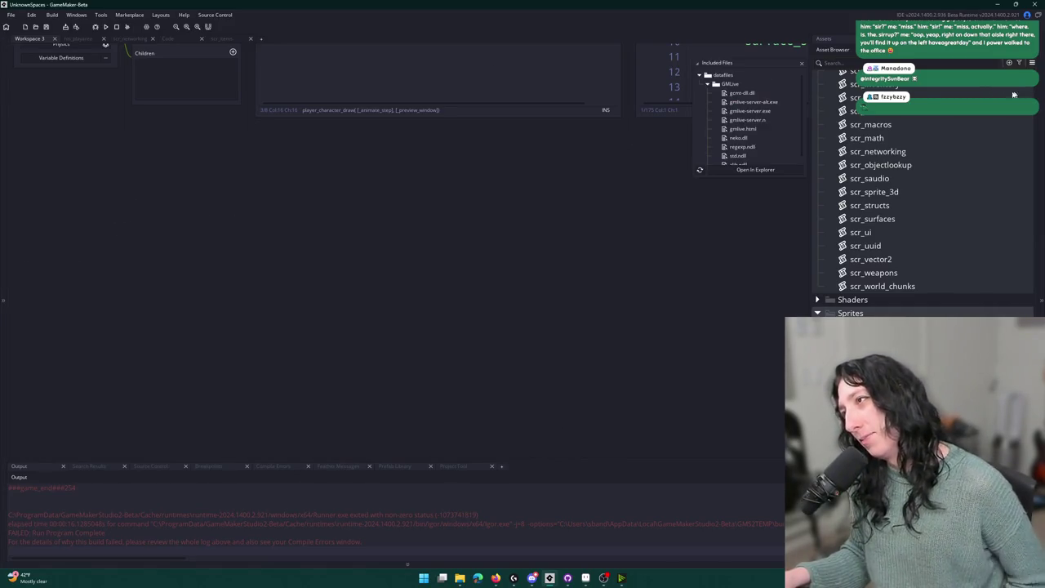
click(751, 170)
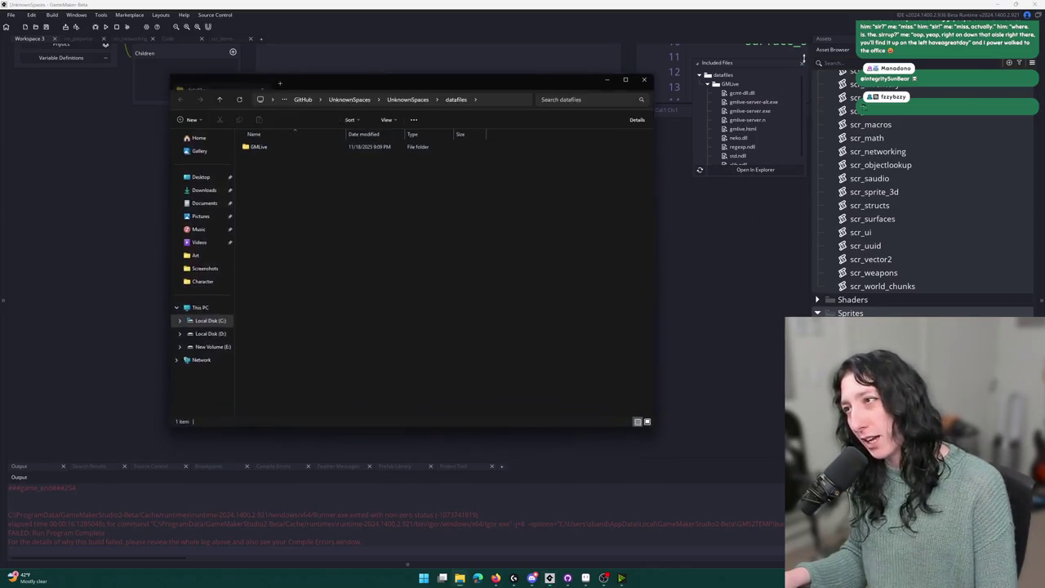
click(804, 71)
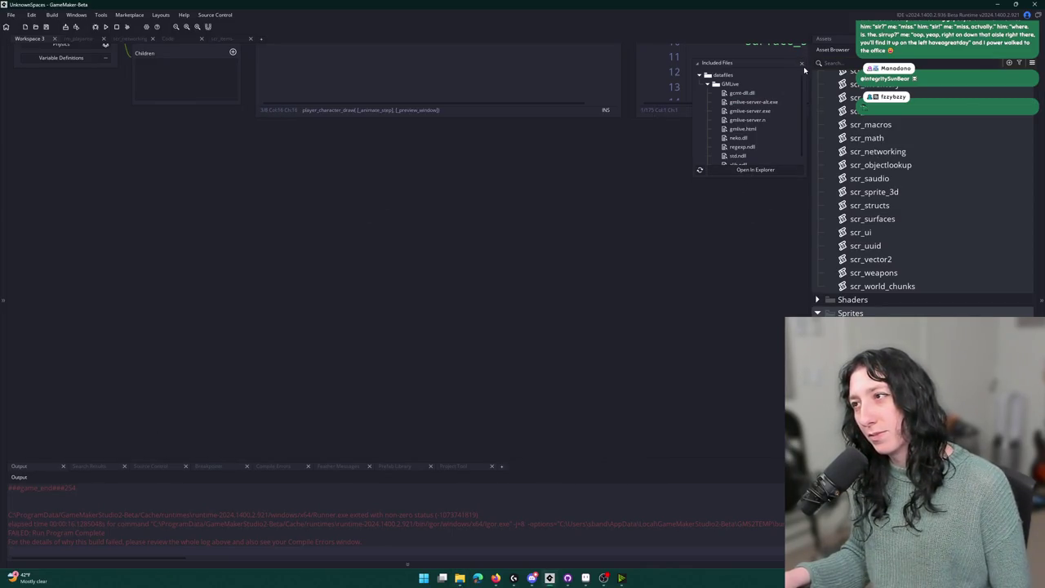
click(802, 63)
click(466, 580)
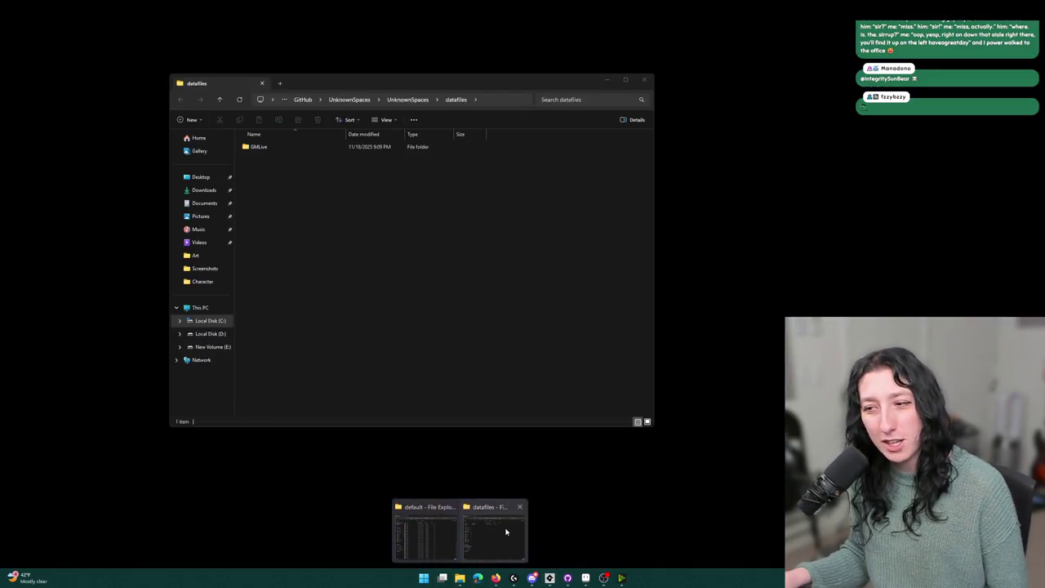
click(498, 530)
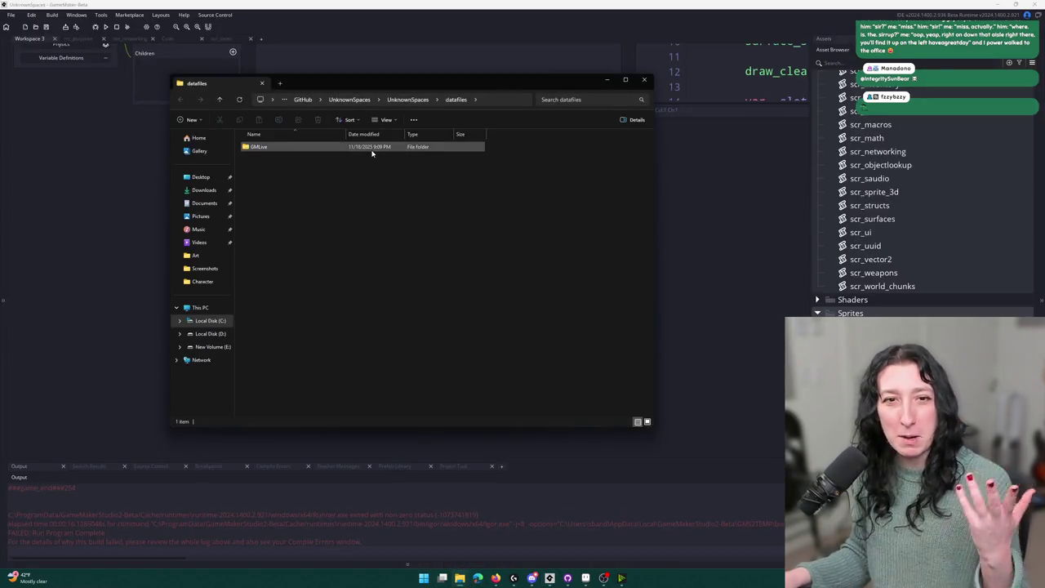
Launch gmlive-server.exe from the GMLive folder and drag its console out of the way.
double_click(372, 148)
click(335, 170)
double_click(335, 170)
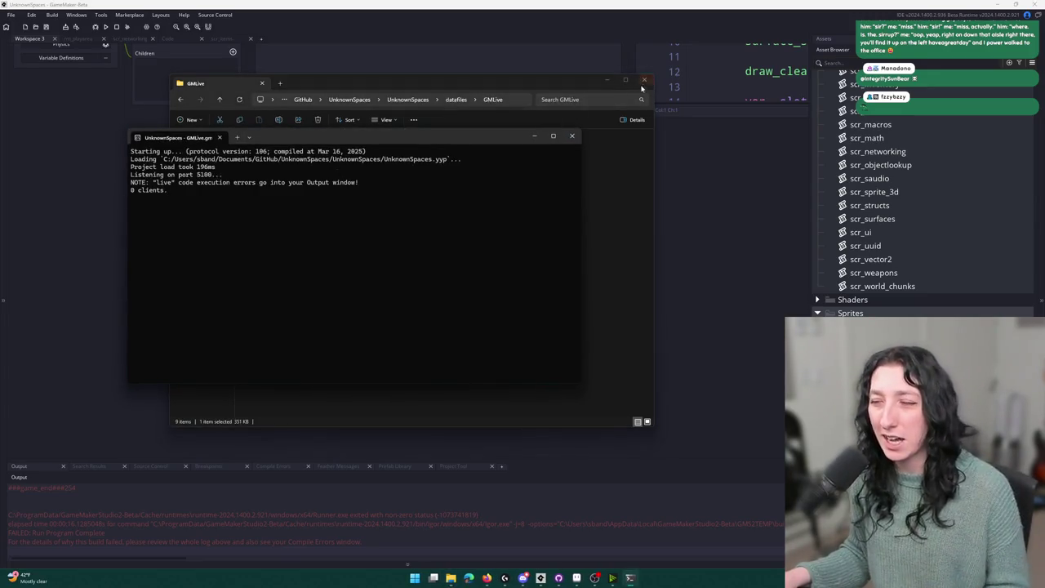
click(644, 79)
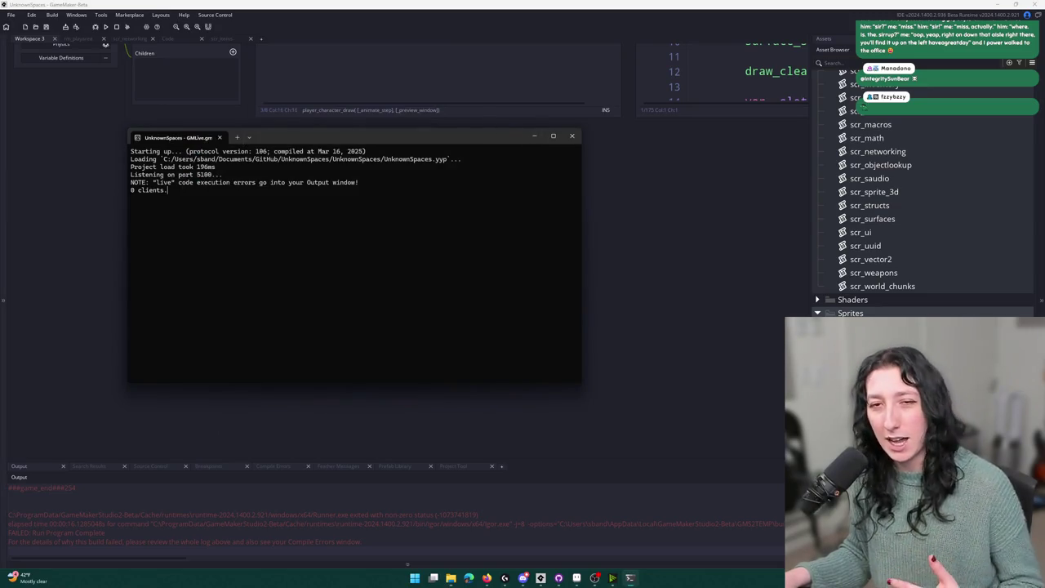
mouse_move(362, 145)
mouse_down()
mouse_move(355, 156)
mouse_move(404, 159)
mouse_up()
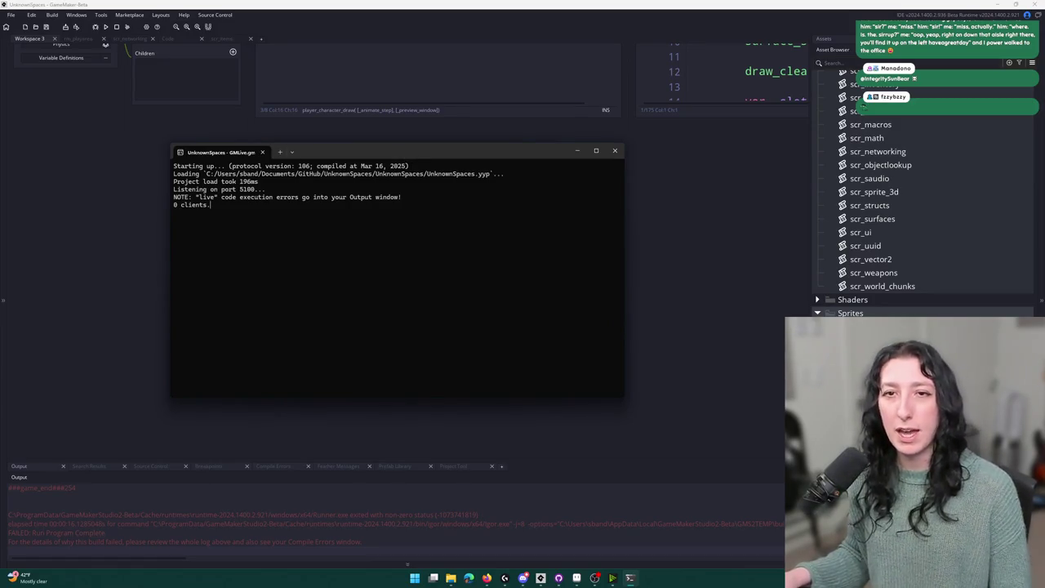
mouse_move(383, 155)
mouse_down()
mouse_move(788, 204)
mouse_move(1044, 212)
mouse_up()
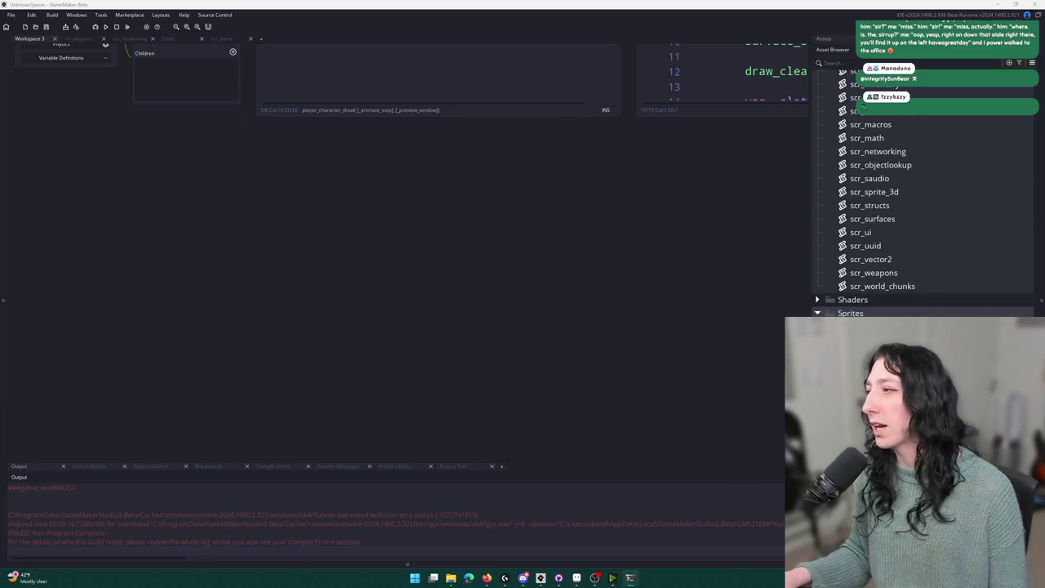
mouse_move(597, 247)
mouse_down()
mouse_move(495, 368)
mouse_move(449, 352)
mouse_up()
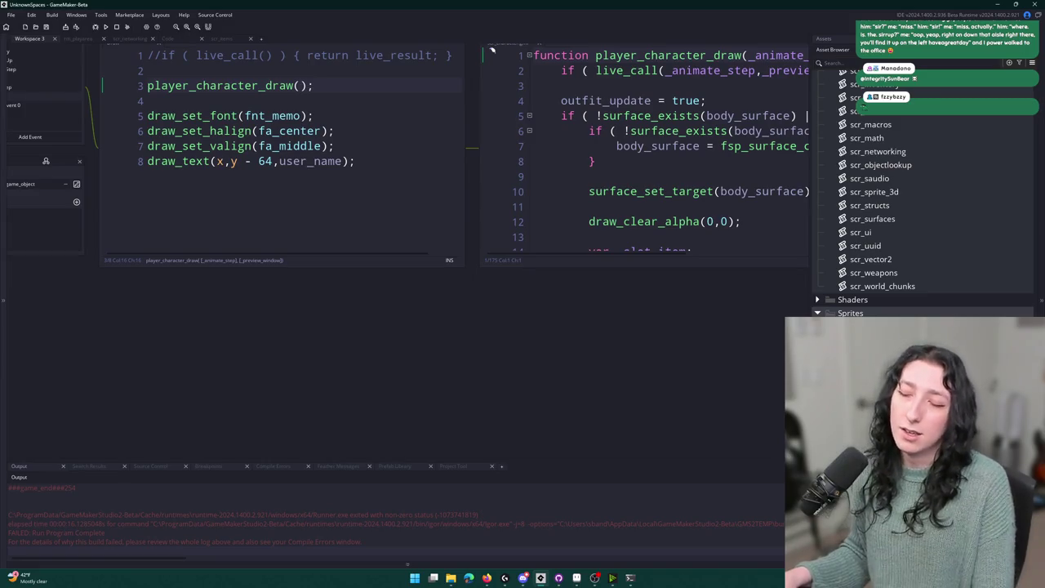
Expand the scr_character code editor to fill the workspace.
drag(457, 154, 395, 214)
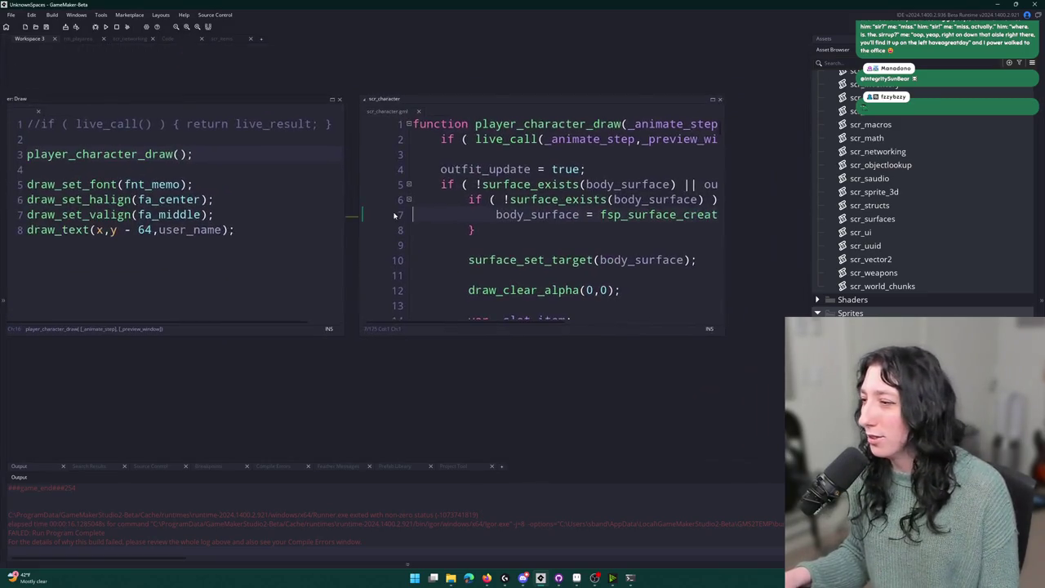
click(555, 154)
drag(743, 151, 608, 150)
click(576, 98)
scroll(292, 108, down, 4)
scroll(263, 222, up, 2)
scroll(263, 222, up, 2)
scroll(269, 187, down, 9)
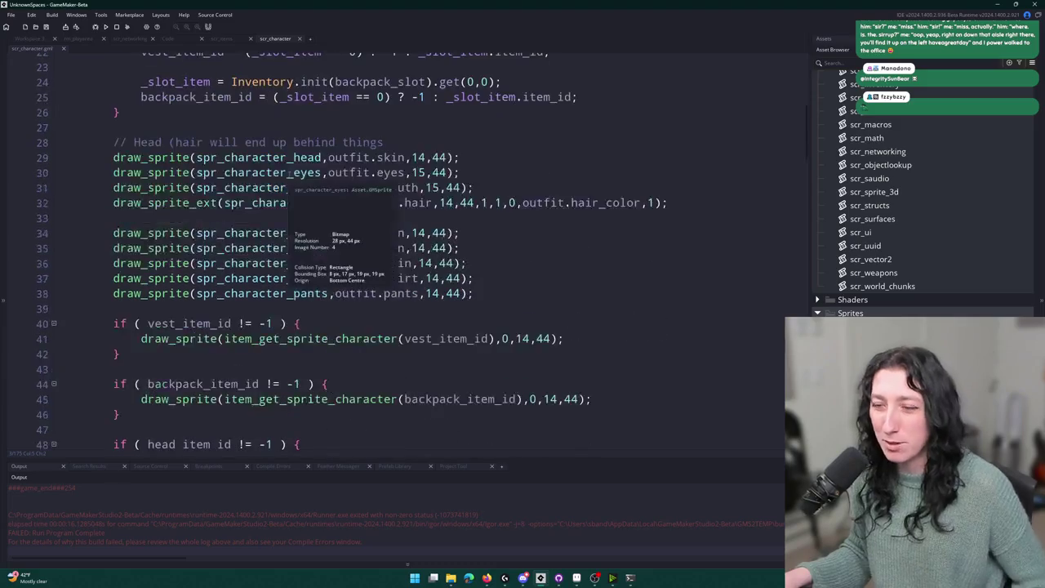
scroll(283, 211, up, 2)
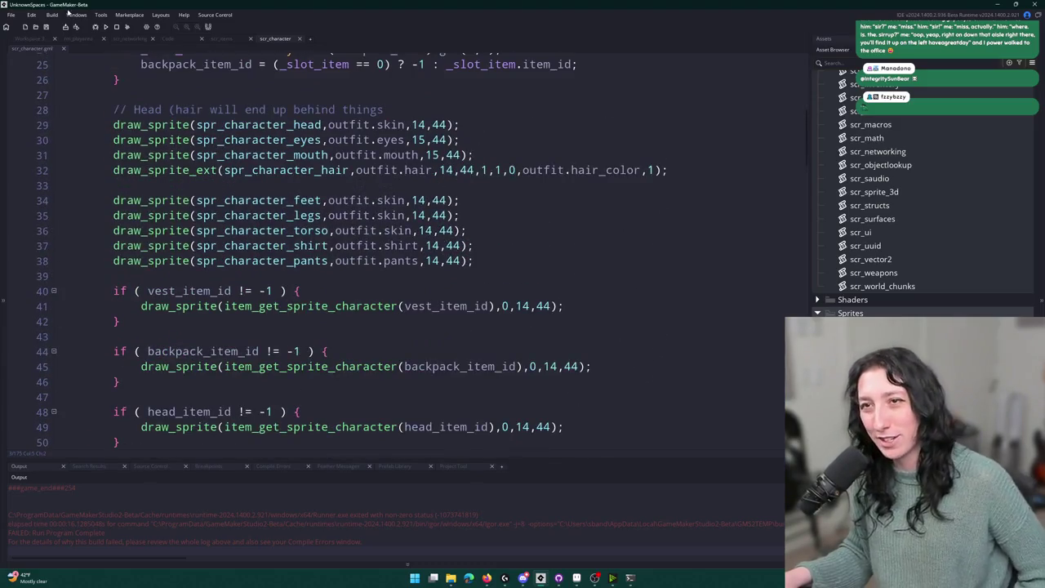
Run the game in a new lobby, check equipped items in the inventory, and return to scr_character.
click(107, 27)
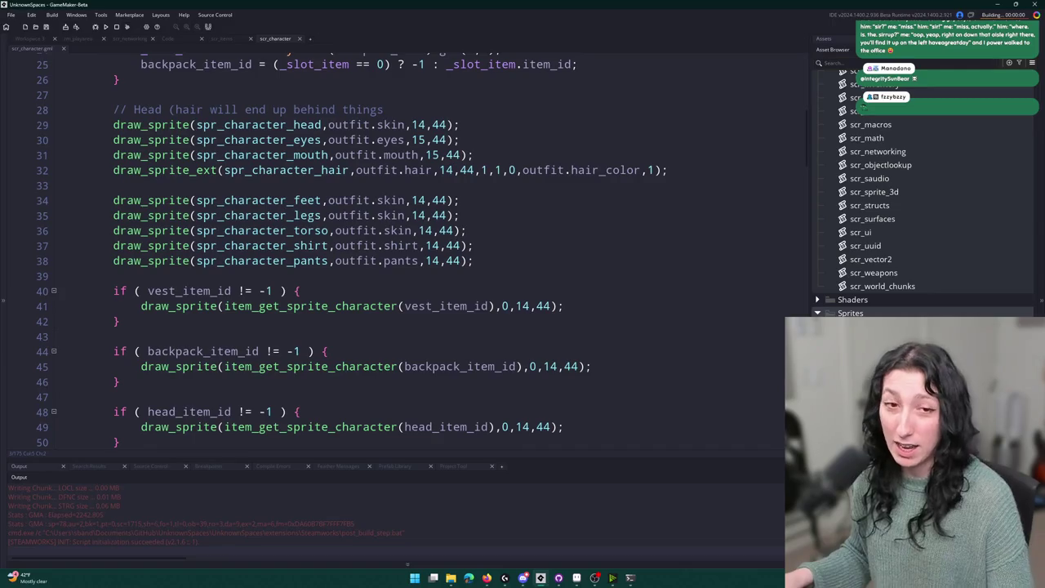
click(506, 270)
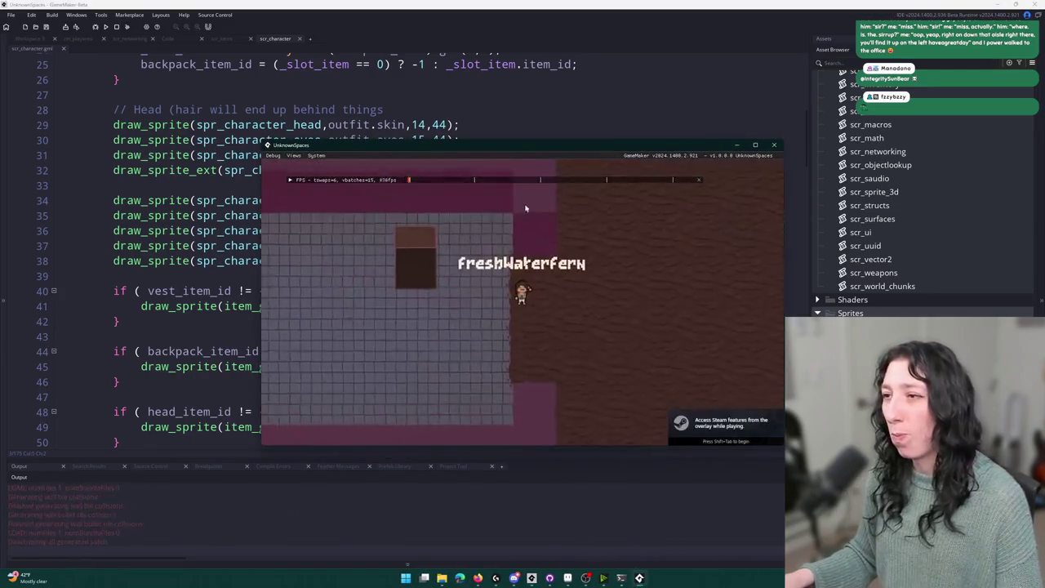
key(super+Up)
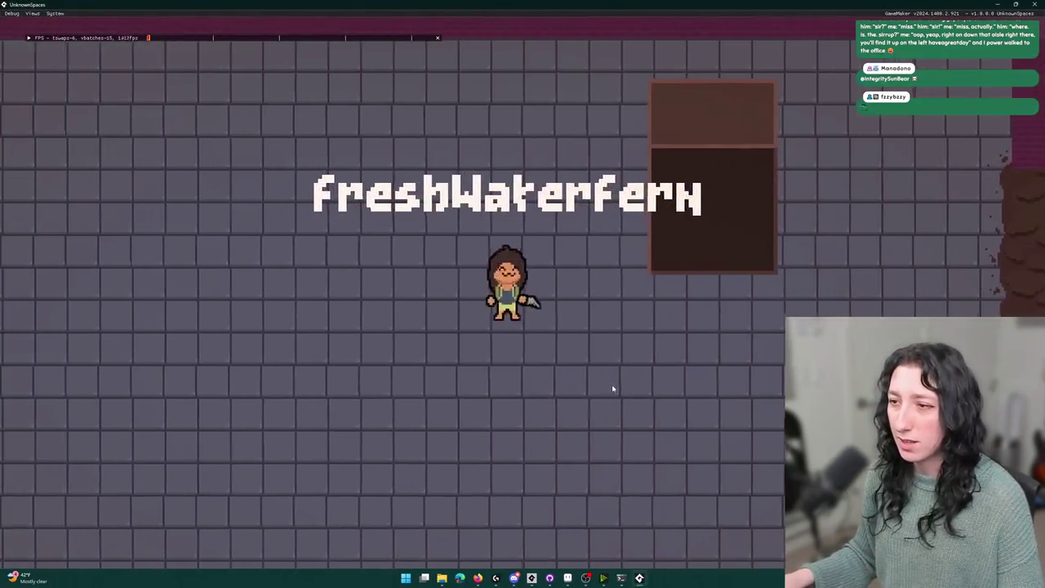
key(i)
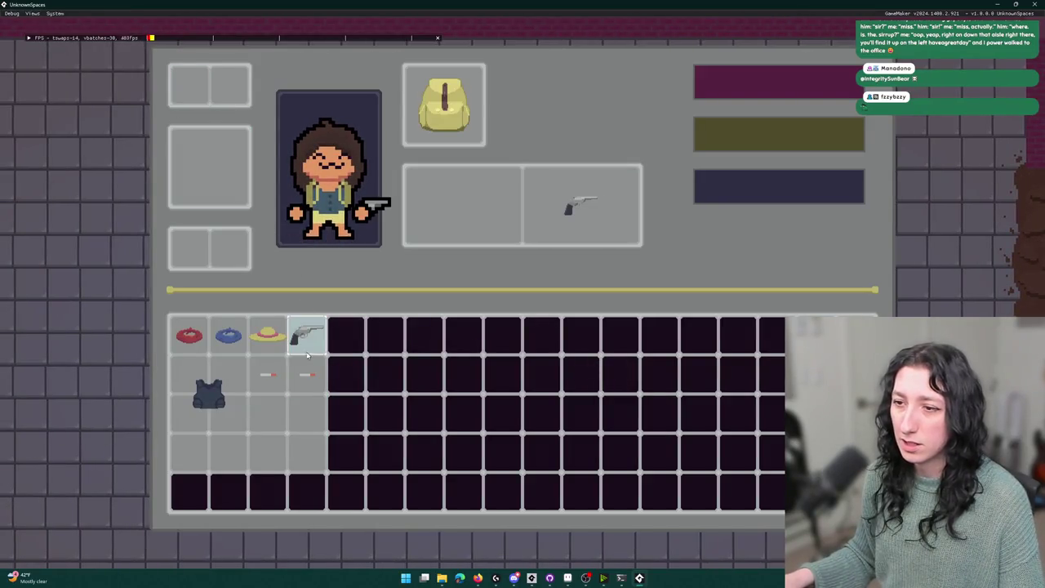
key(i)
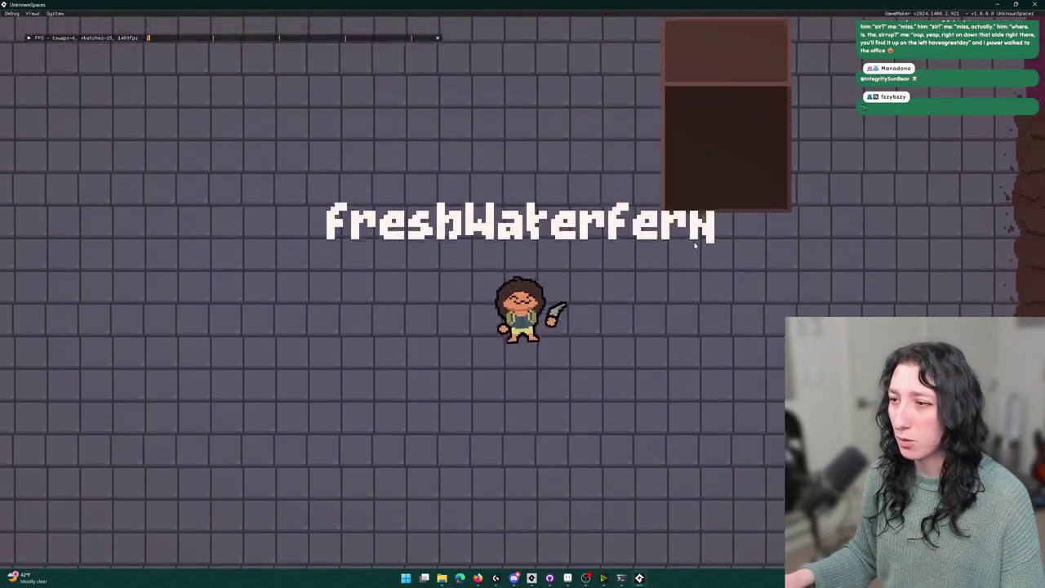
key(alt+Tab)
scroll(635, 189, down, 2)
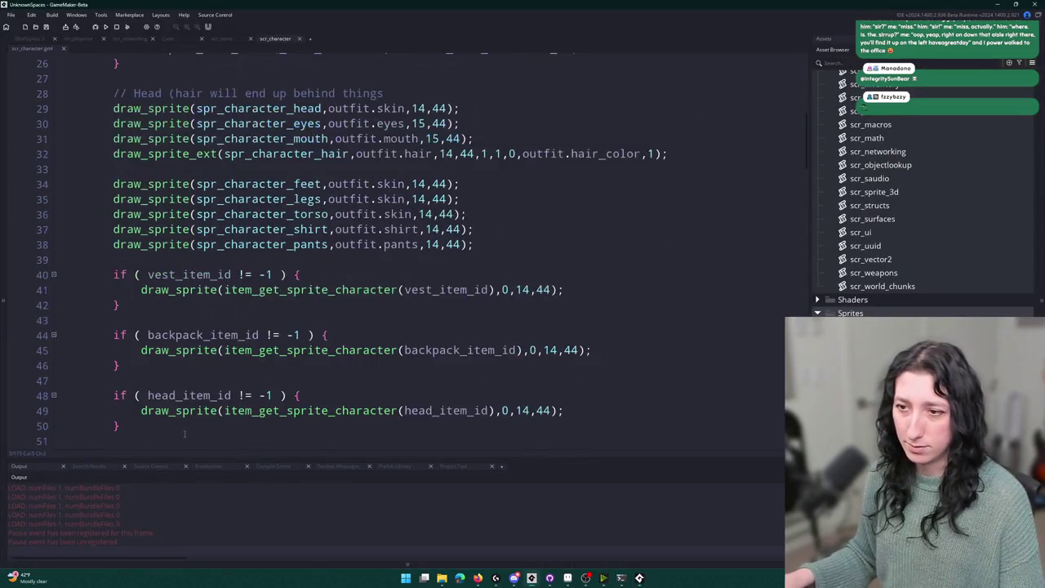
drag(153, 358, 140, 294)
Duplicate the head_item_id draw block and change the copy to use face_item_id.
key(ctrl+d)
click(174, 374)
key(BackSpace)
key(BackSpace)
key(BackSpace)
text(face)
double_click(183, 374)
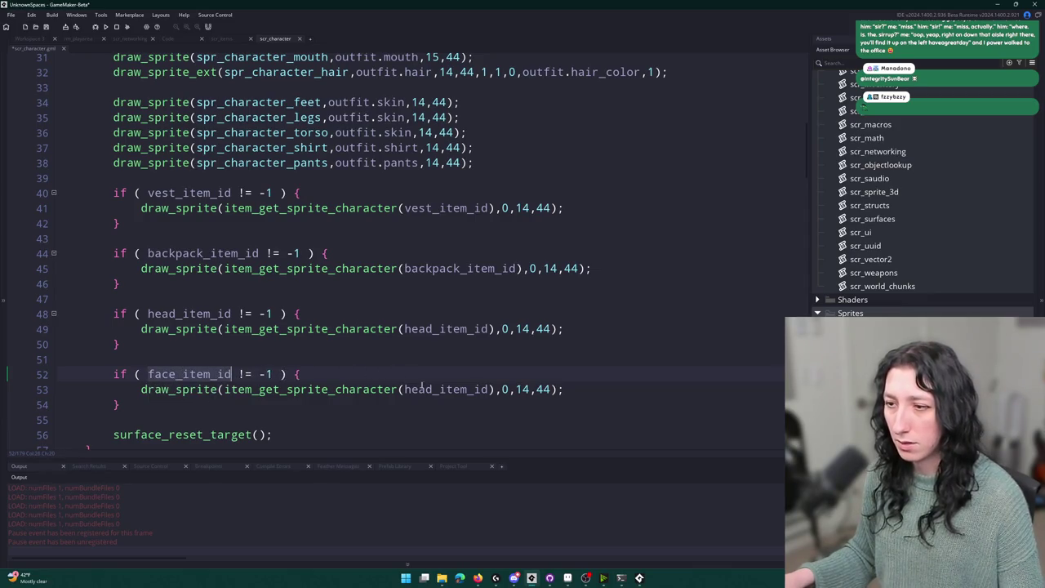
key(ctrl+c)
double_click(446, 390)
key(ctrl+v)
key(alt+Tab)
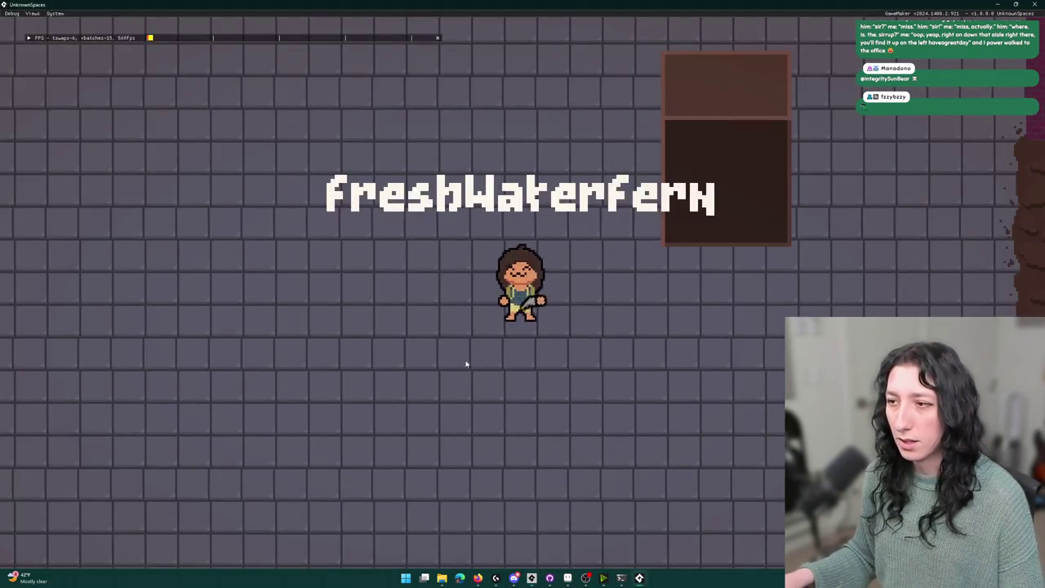
key(alt+Tab)
Search the script for existing uses of face_item_id.
double_click(189, 374)
key(ctrl+f)
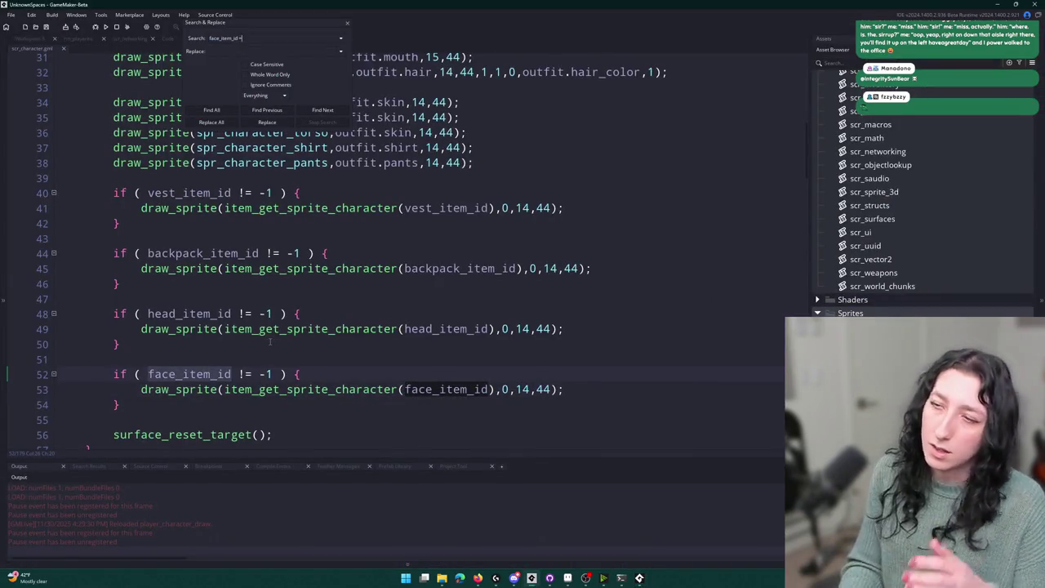
click(345, 23)
scroll(234, 245, up, 9)
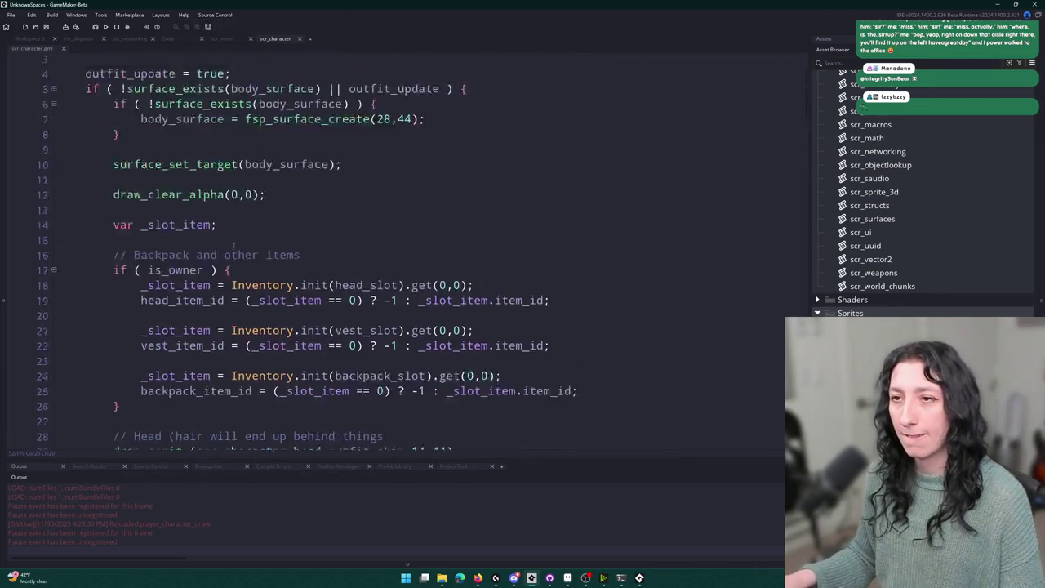
scroll(234, 245, up, 1)
scroll(233, 245, down, 4)
Duplicate the backpack slot lookup lines, renaming them to face_slot and face_item_id.
drag(604, 260, 637, 231)
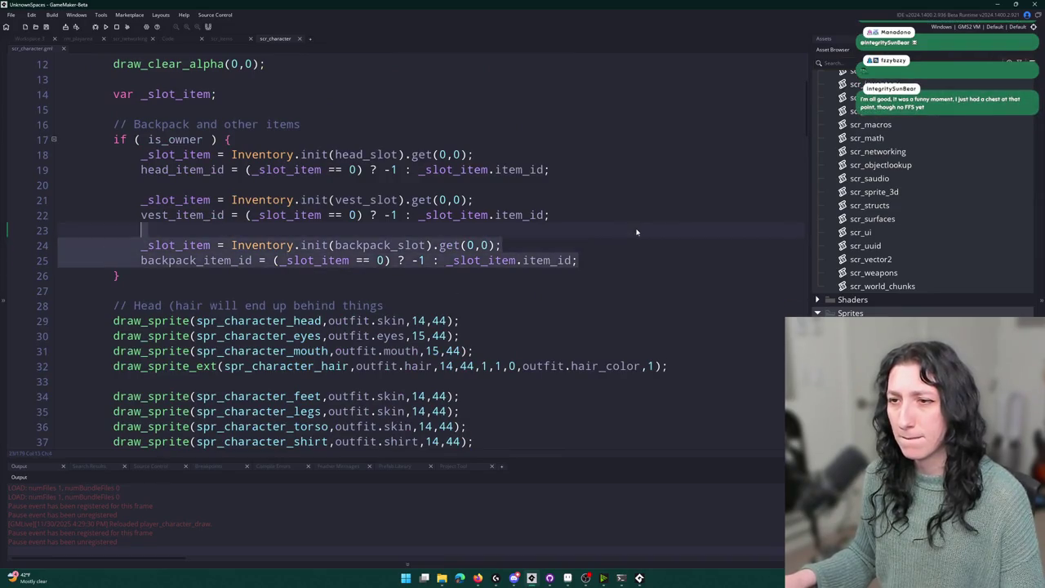
key(ctrl+d)
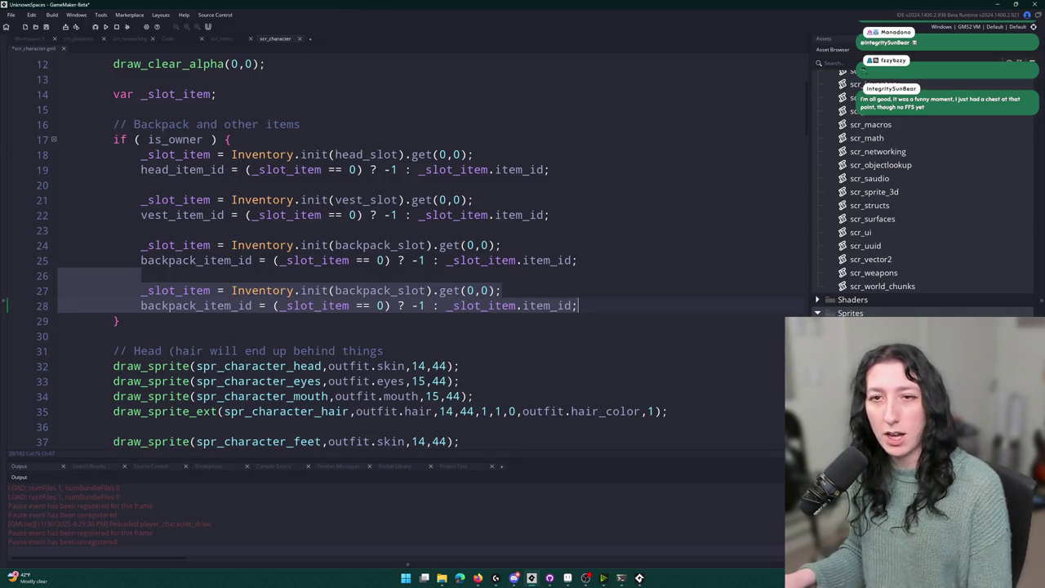
click(335, 305)
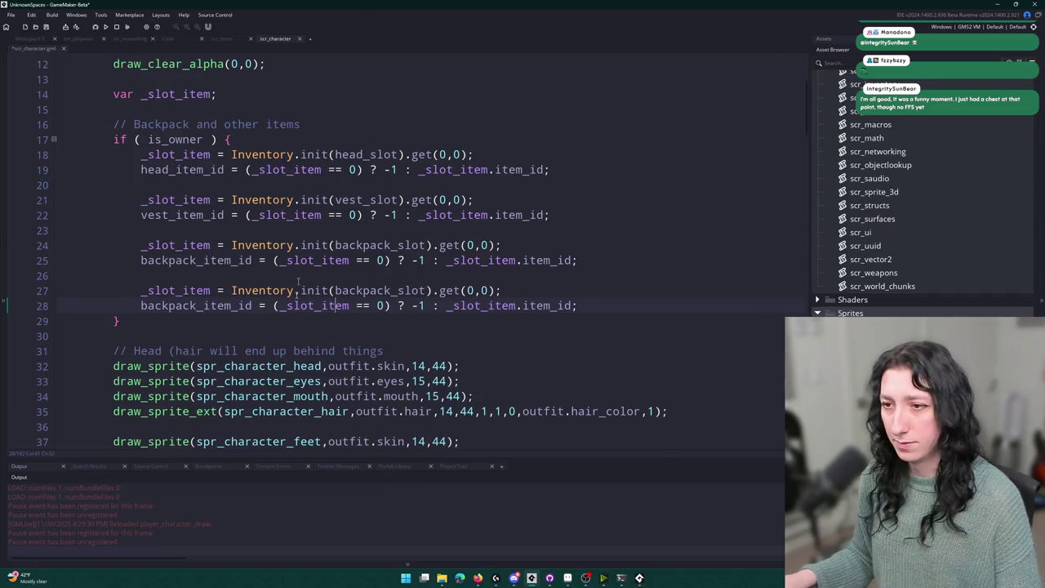
drag(197, 305, 140, 306)
text(face)
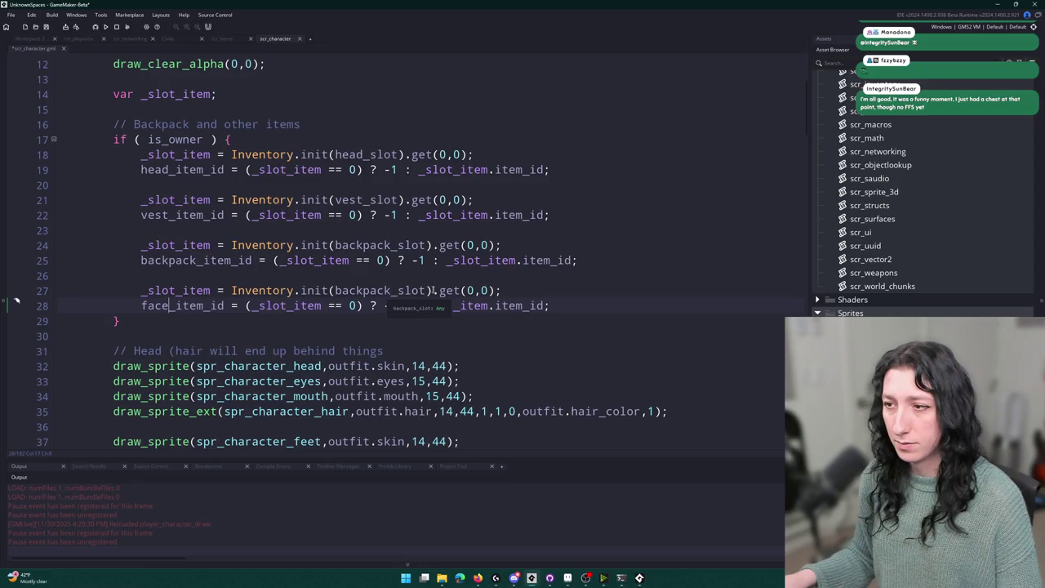
drag(387, 290, 334, 290)
text(face)
Move the face slot lookup lines to the top of the is_owner block.
drag(550, 307, 137, 290)
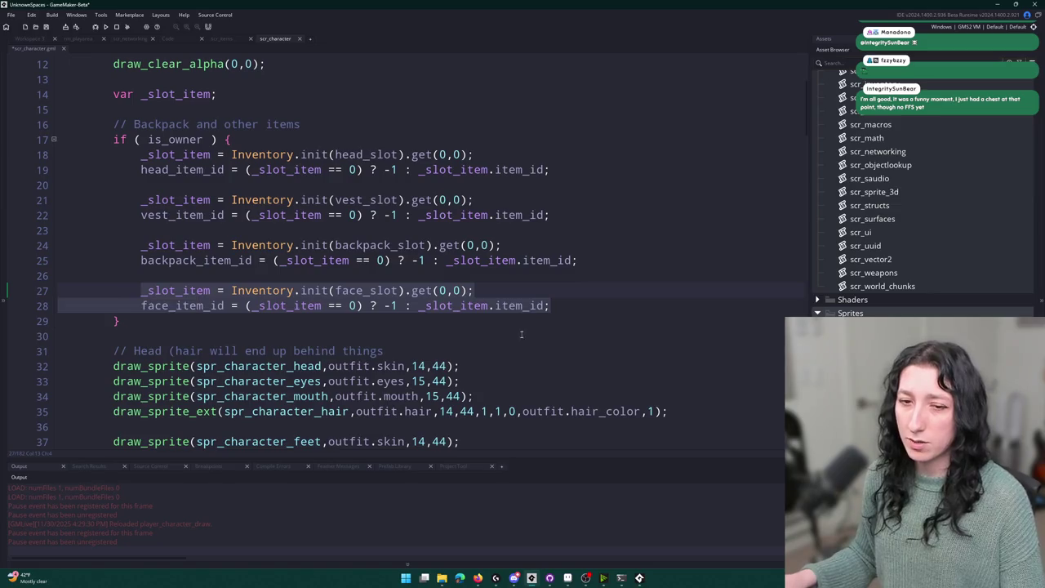
shift+click(614, 262)
key(BackSpace)
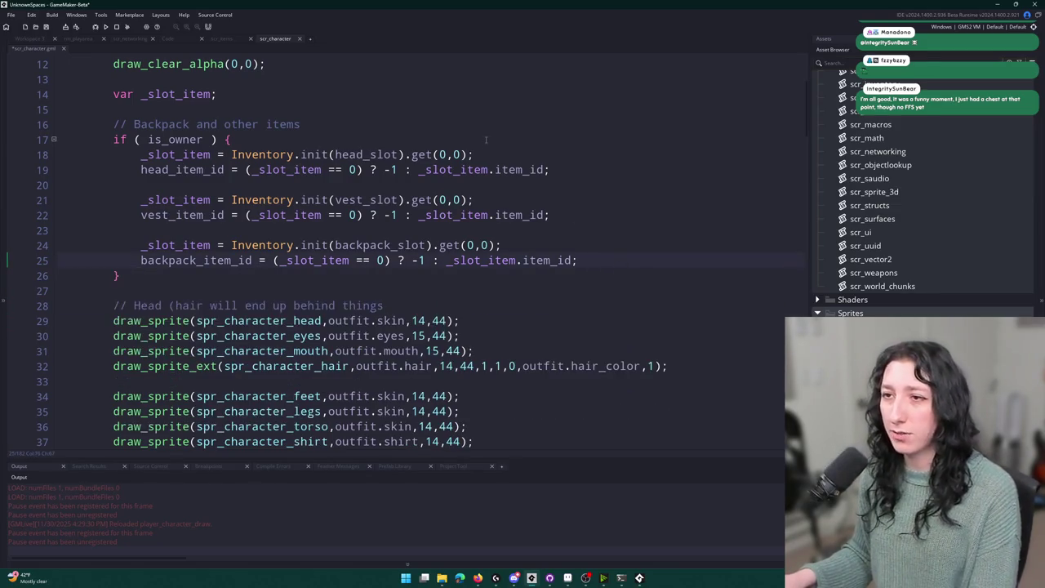
click(485, 139)
key(ctrl+v)
key(Return)
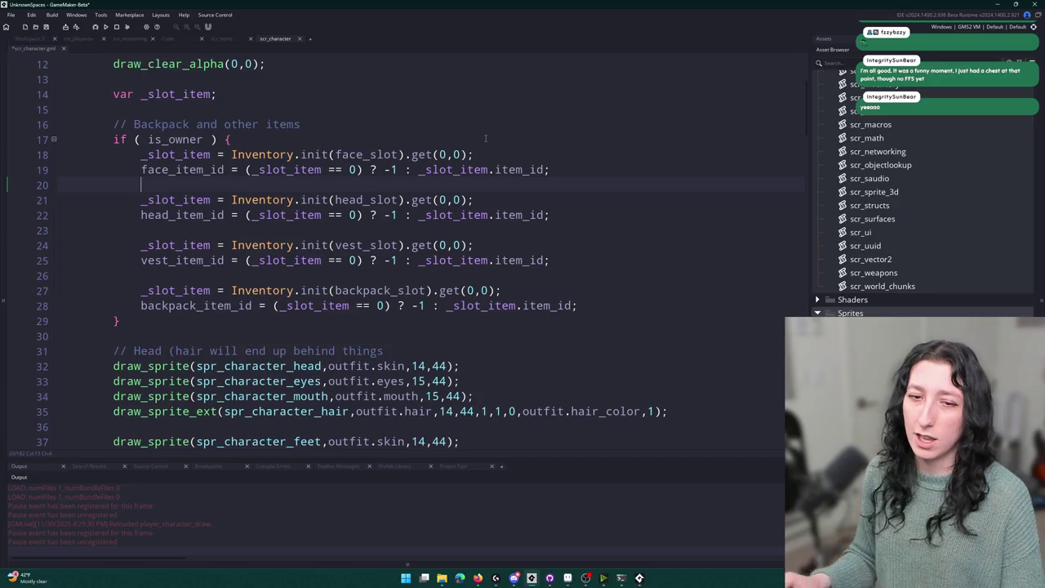
click(588, 168)
Check the uses of _slot_item and face_item_id, then switch to the running game.
double_click(184, 155)
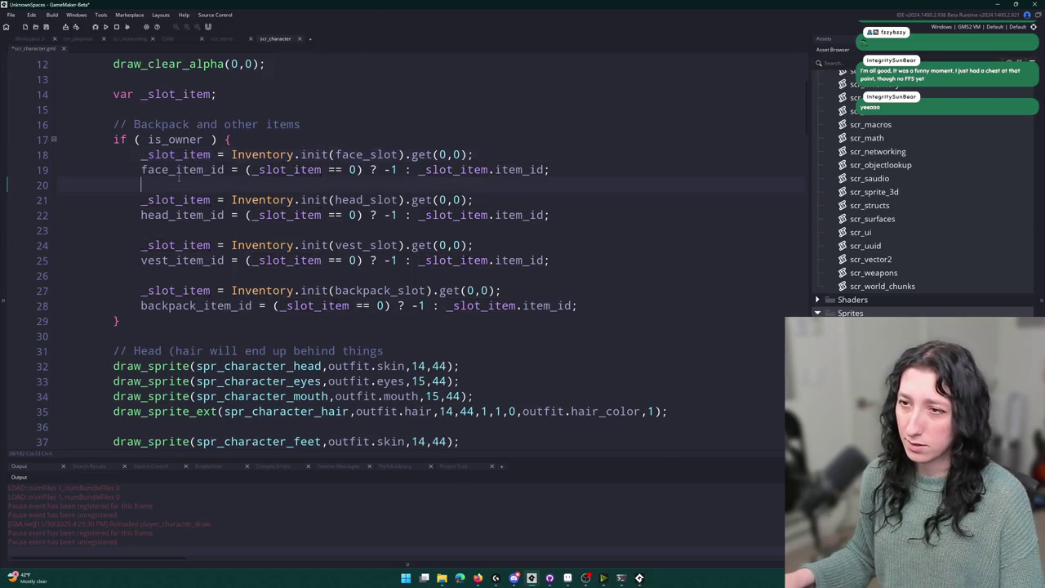
double_click(181, 169)
scroll(377, 270, down, 8)
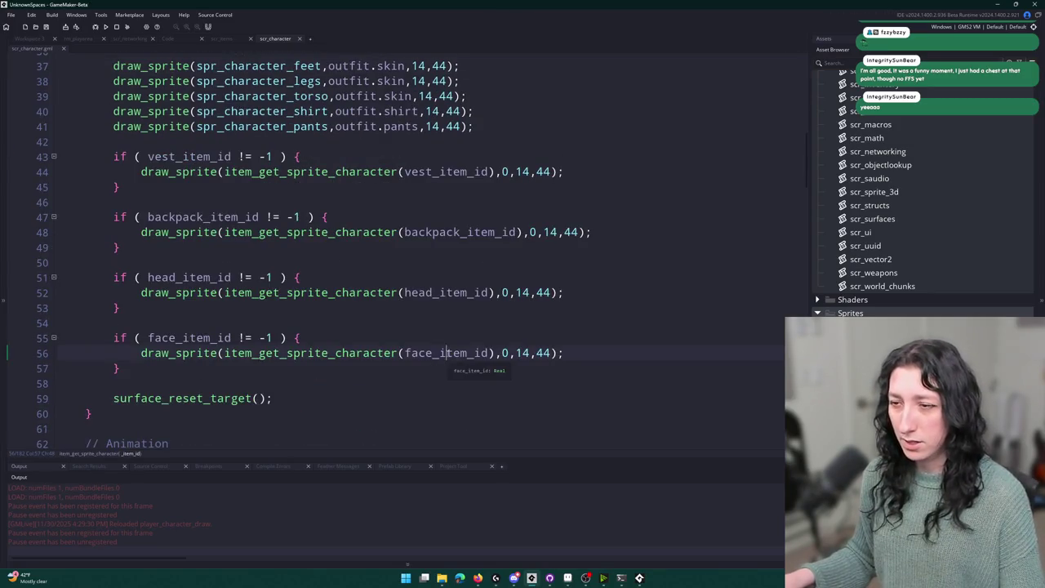
key(alt+Tab)
Test the character by walking with A, D and W and firing the gun, then return to GameMaker.
key(a)
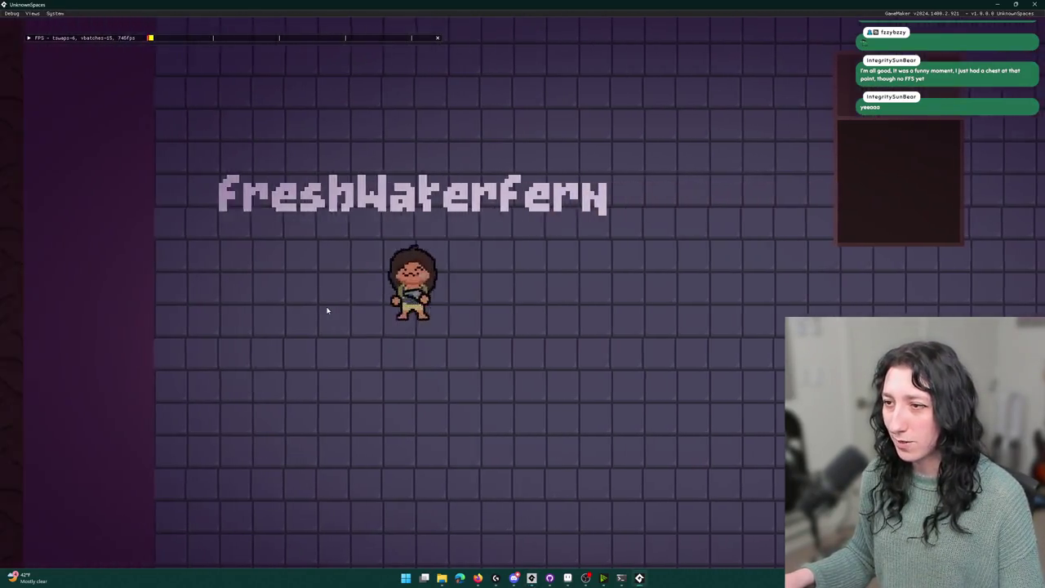
key(d)
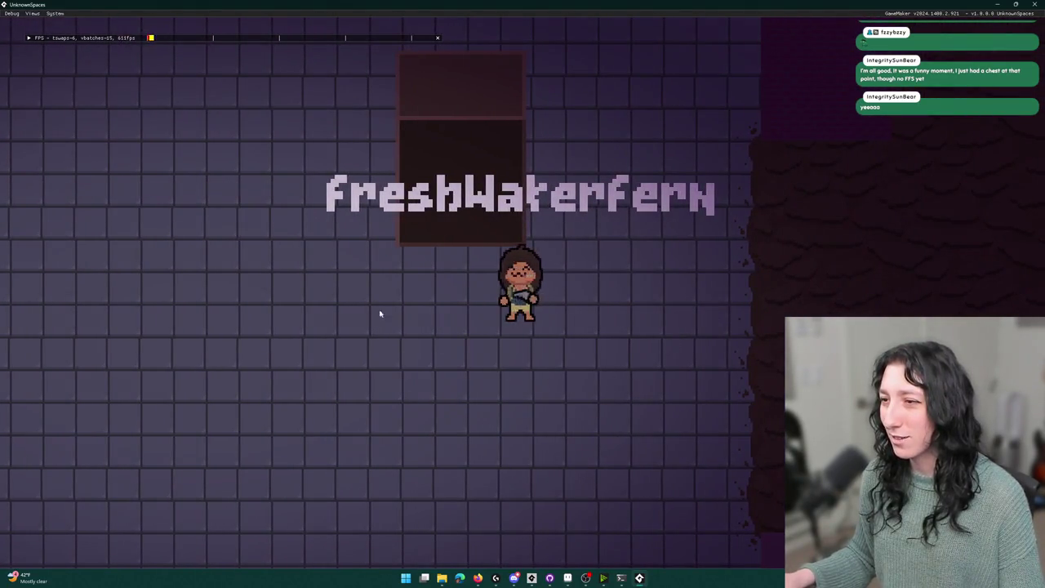
key(a)
click(226, 258)
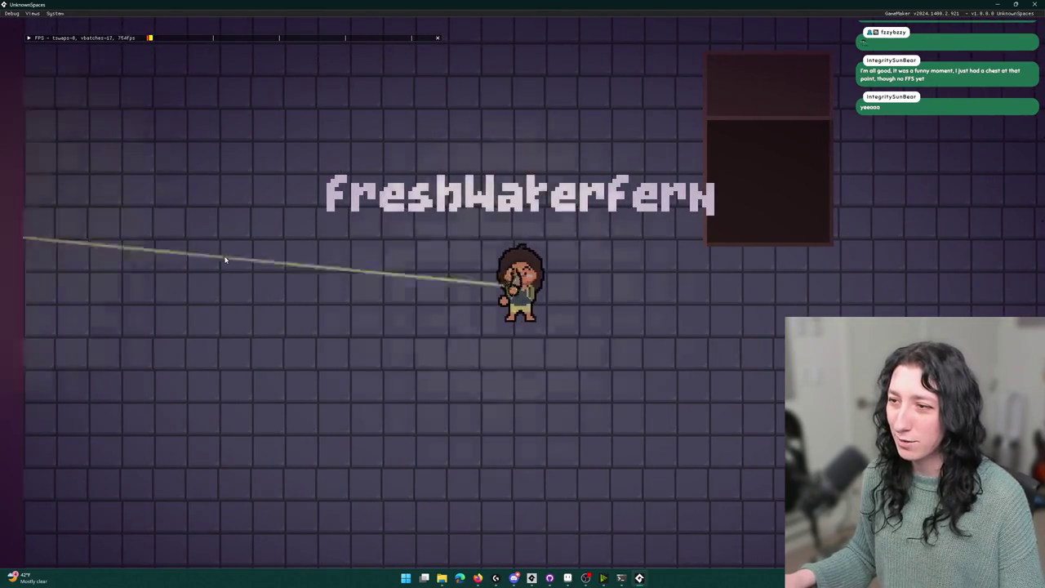
click(216, 266)
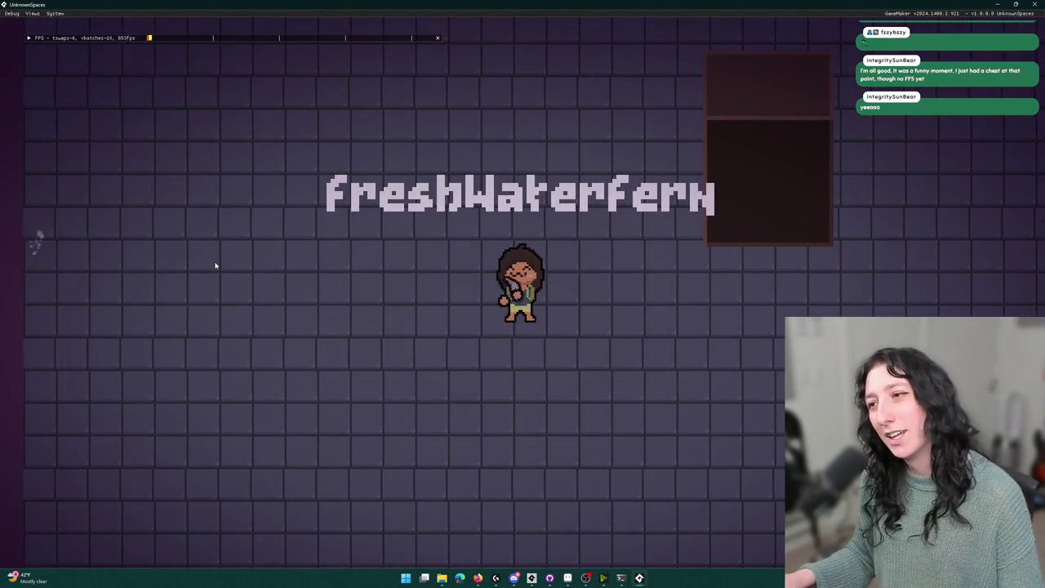
key(a)
key(d)
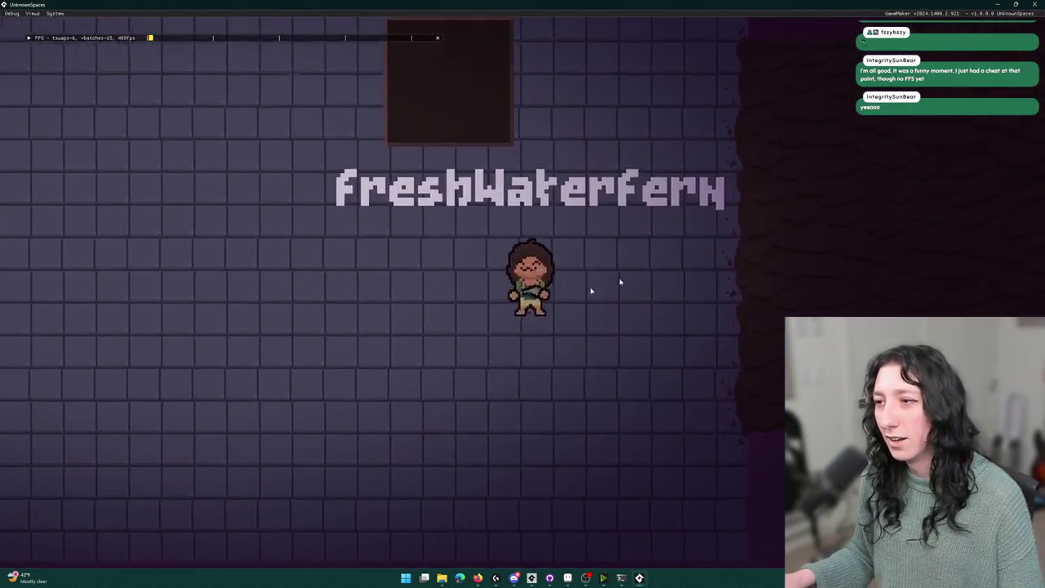
click(887, 226)
key(a)
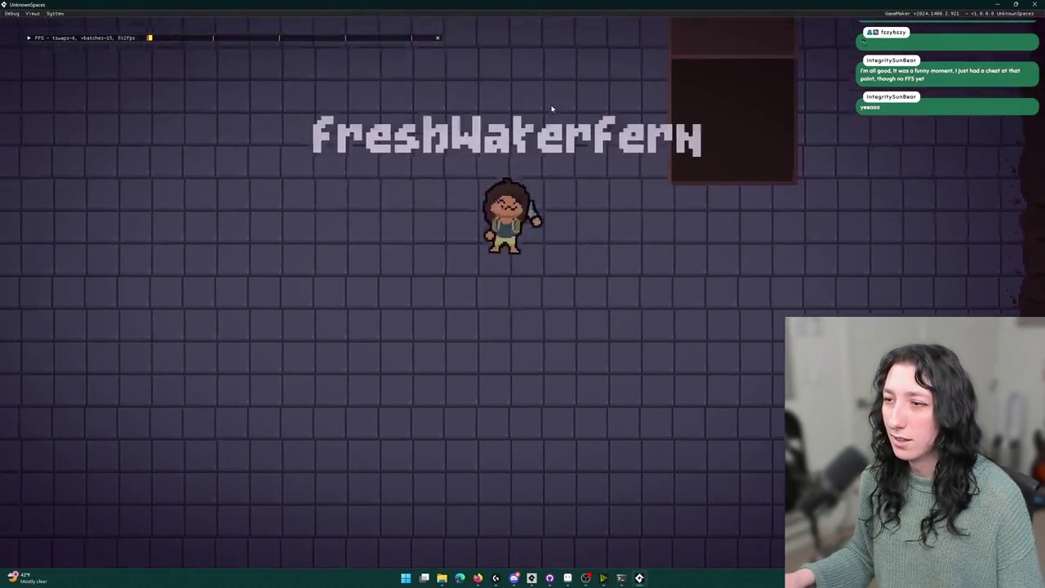
key(w)
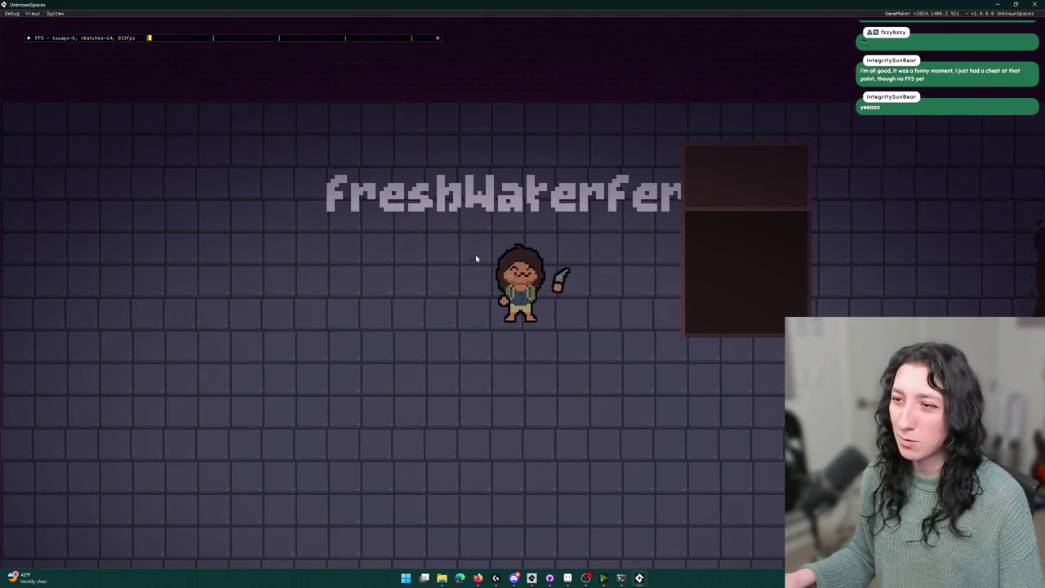
click(550, 577)
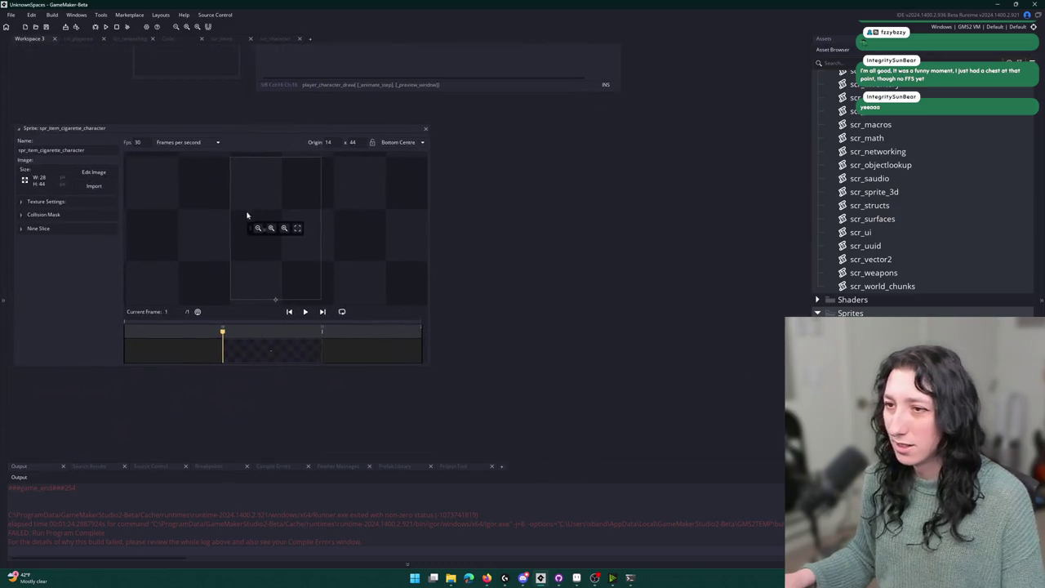
Mirror all frames of spr_item_cigarette_character horizontally, close the image editor, and run the game.
click(96, 171)
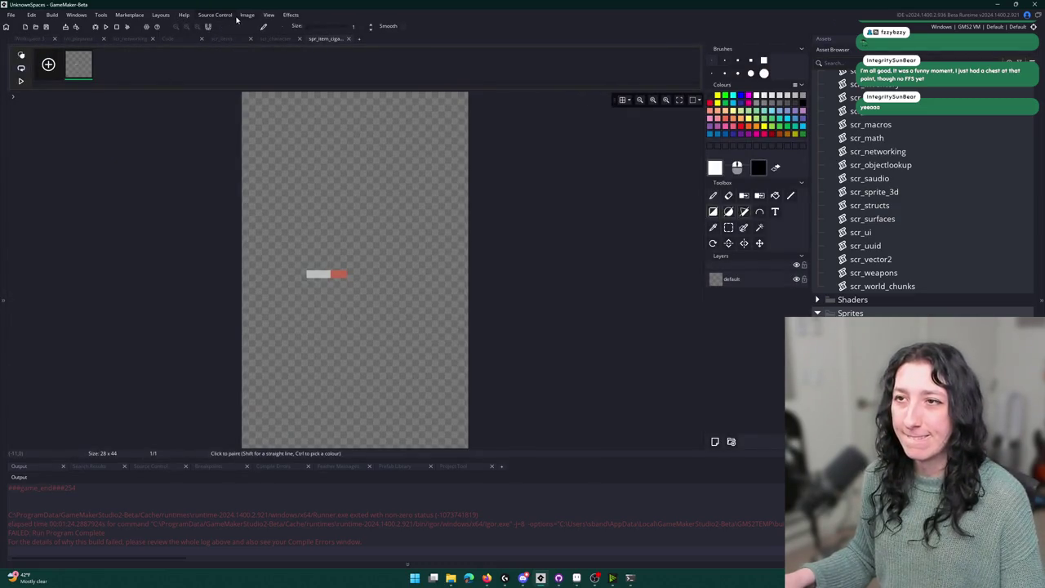
click(246, 15)
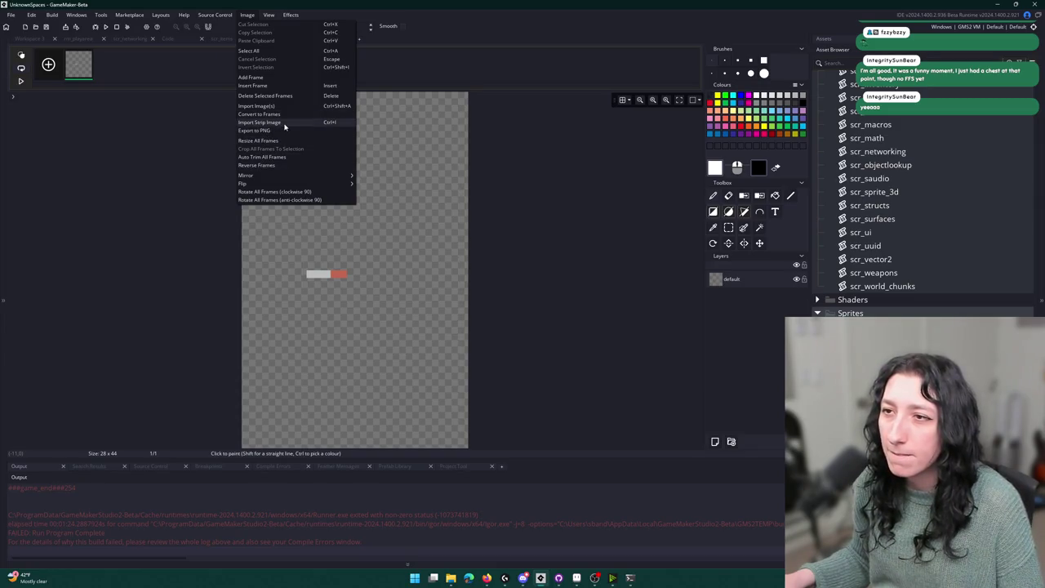
mouse_move(270, 176)
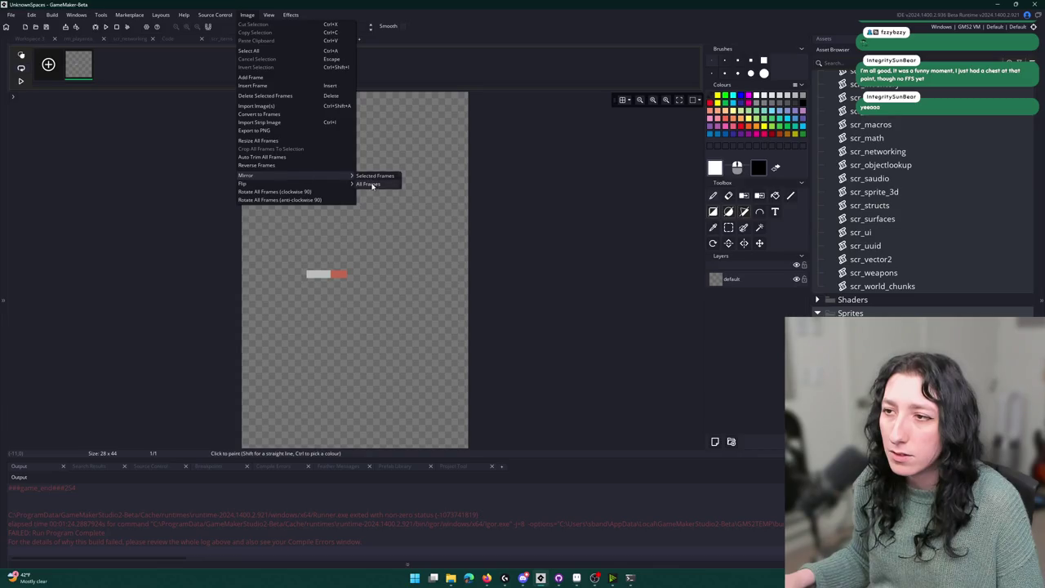
click(371, 184)
click(348, 38)
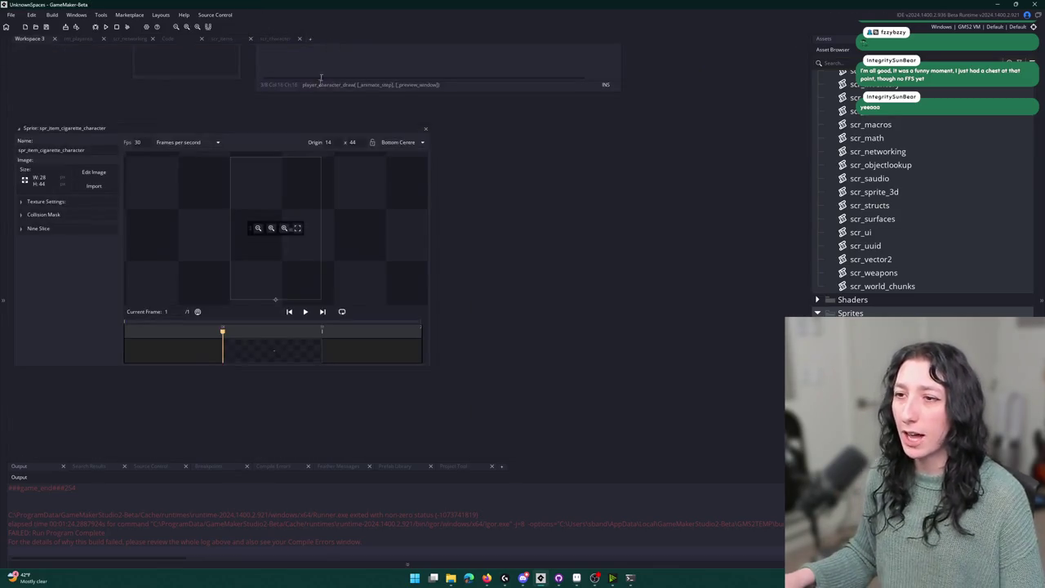
scroll(334, 241, down, 1)
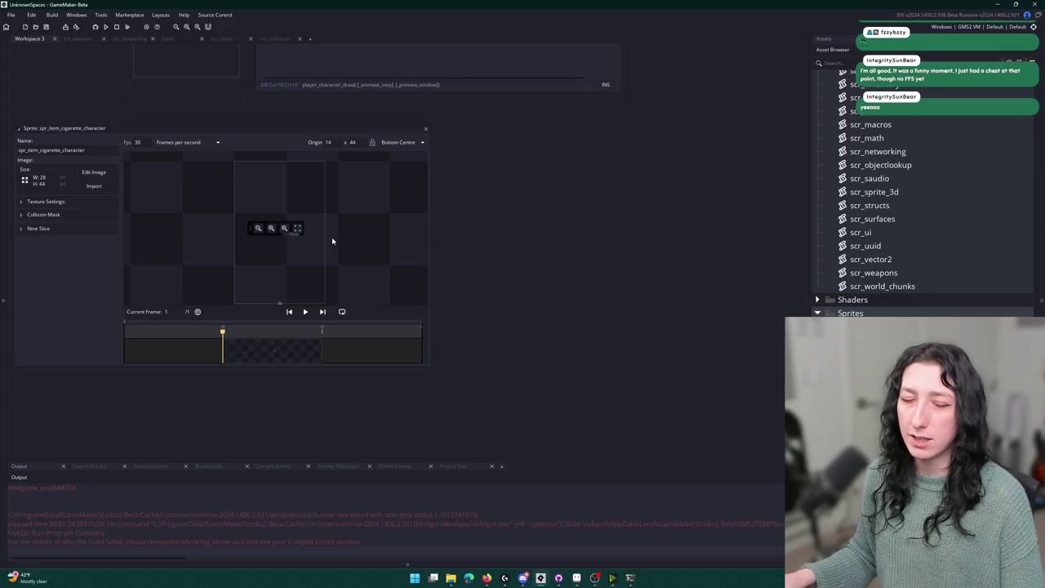
key(F5)
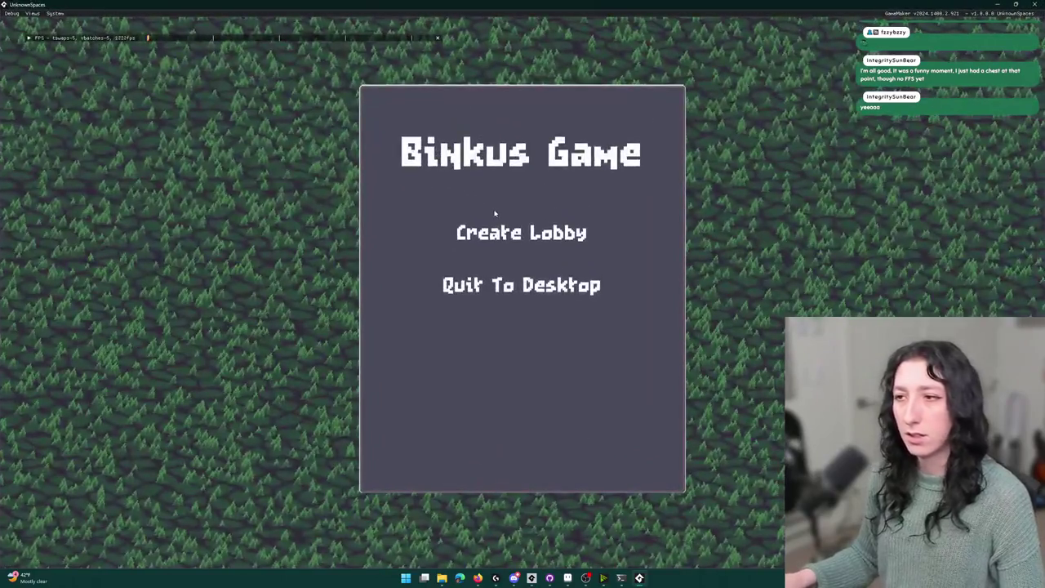
Create a lobby and equip the cigarette in the character's new face slot.
click(506, 231)
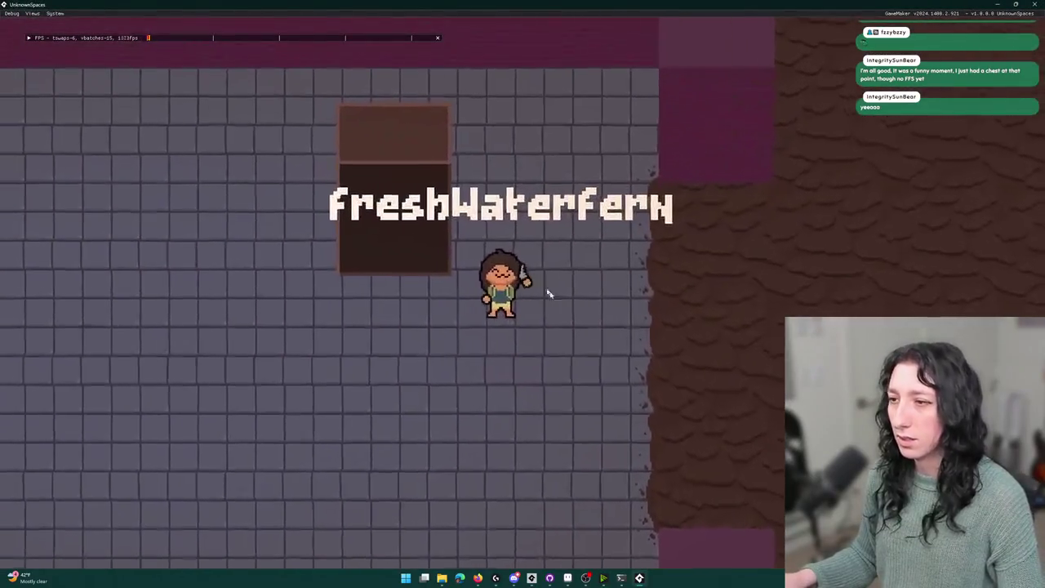
key(Tab)
drag(268, 373, 221, 86)
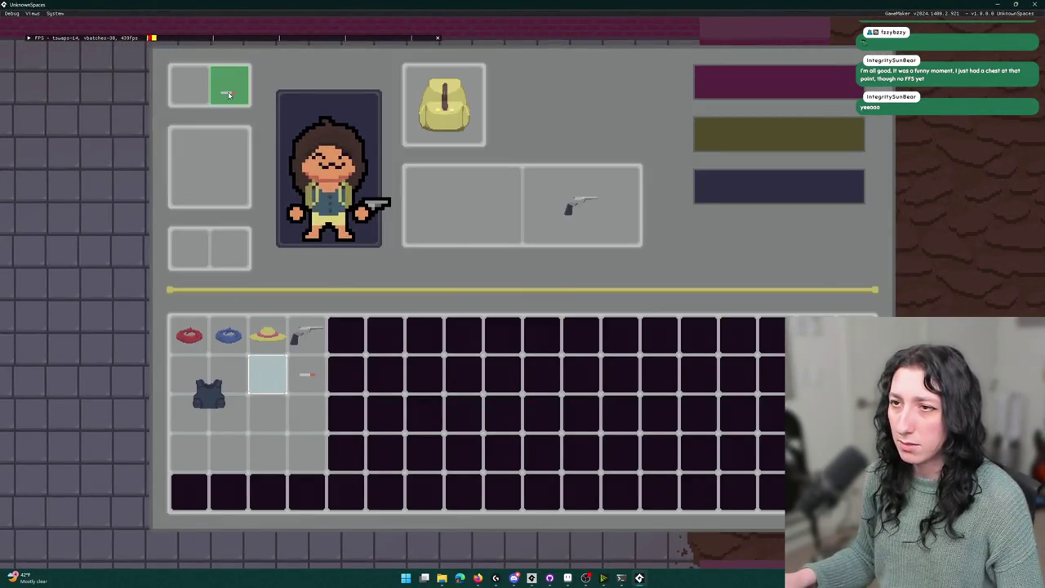
key(Tab)
Walk the character up, left and right with WASD to check the cigarette on its face.
key(w)
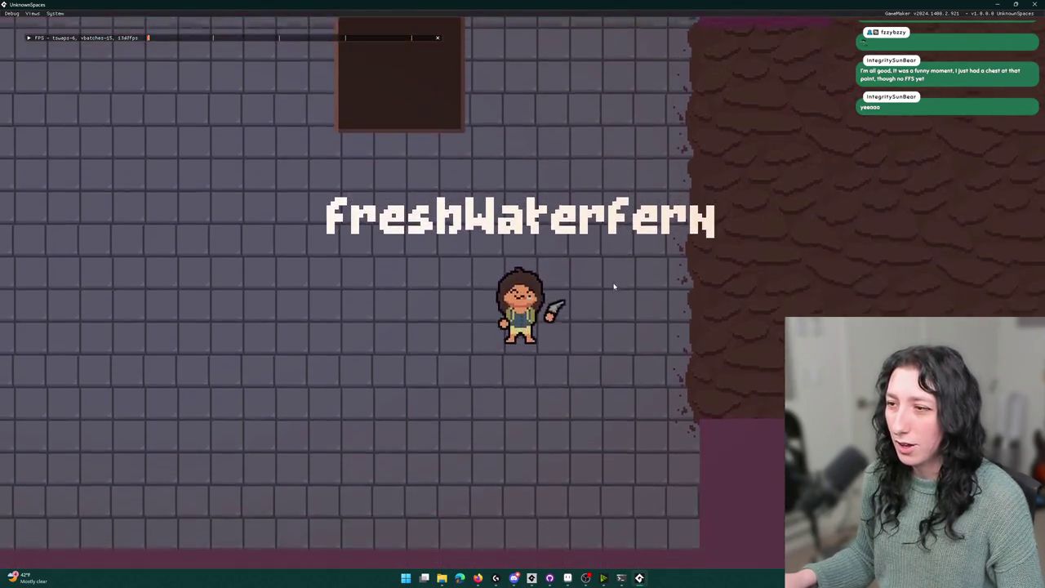
key(a)
key(a)
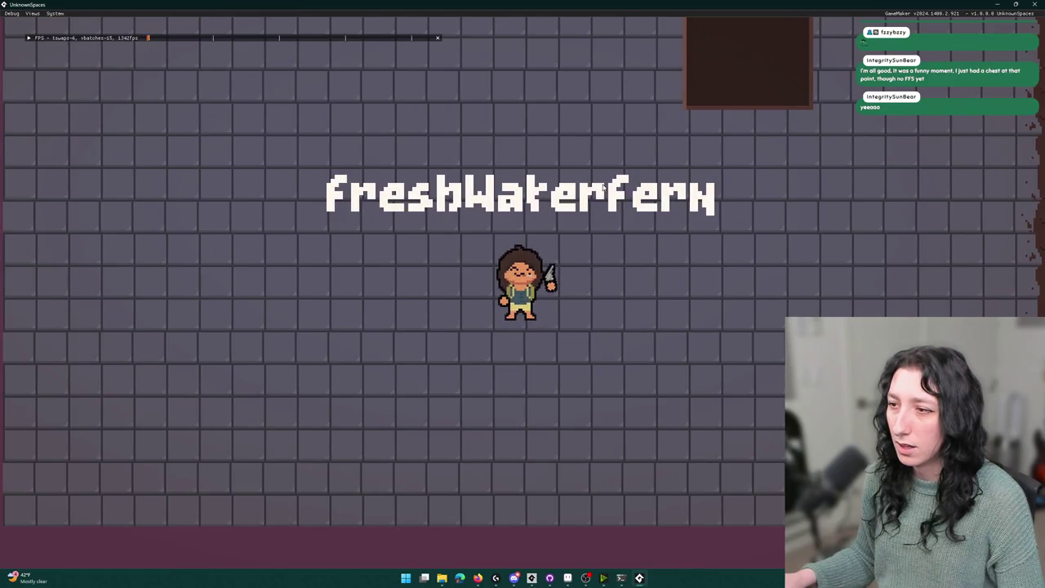
key(a)
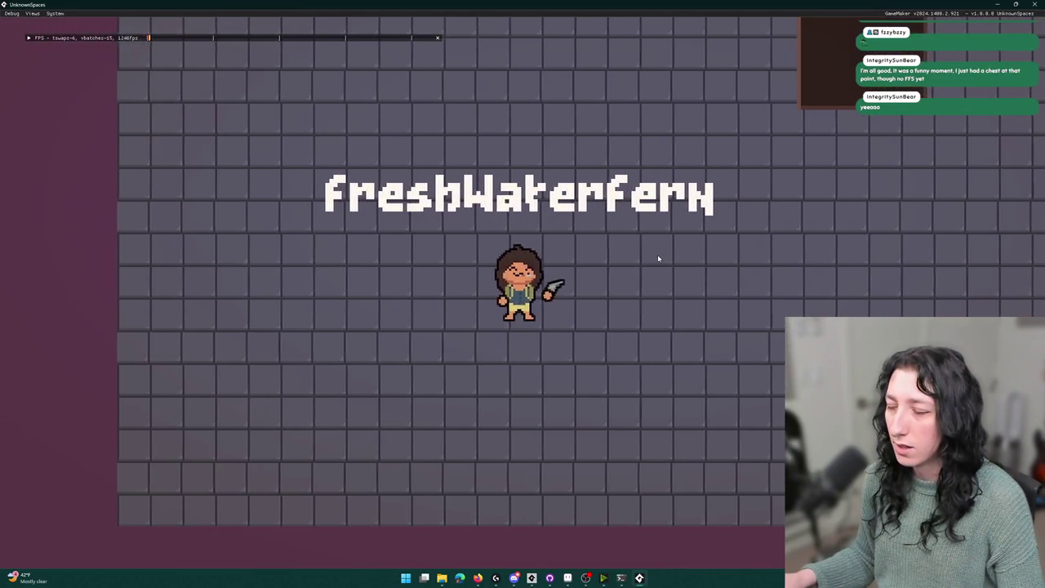
key(w)
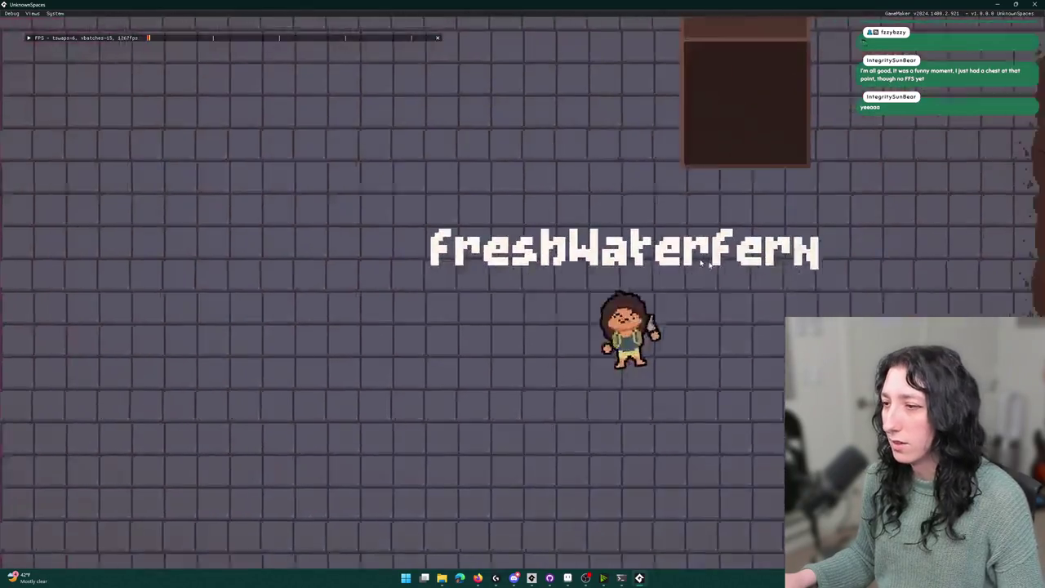
key(d)
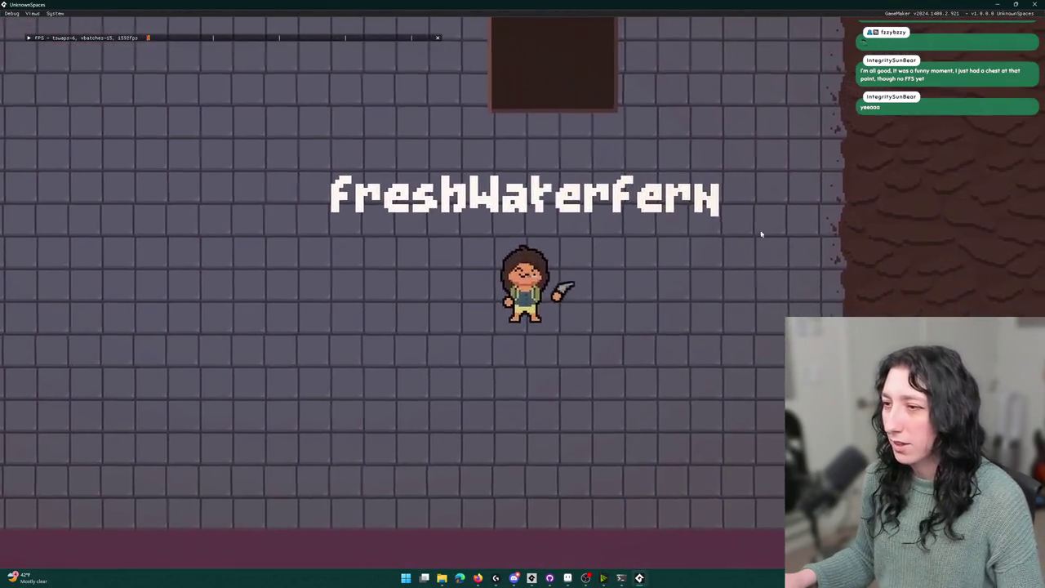
key(a)
key(a)
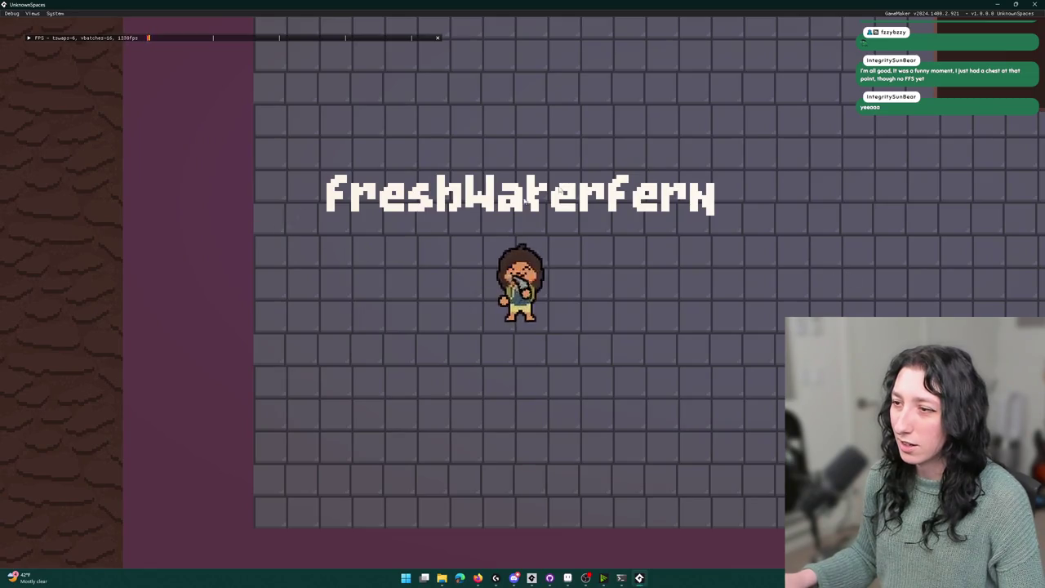
key(d)
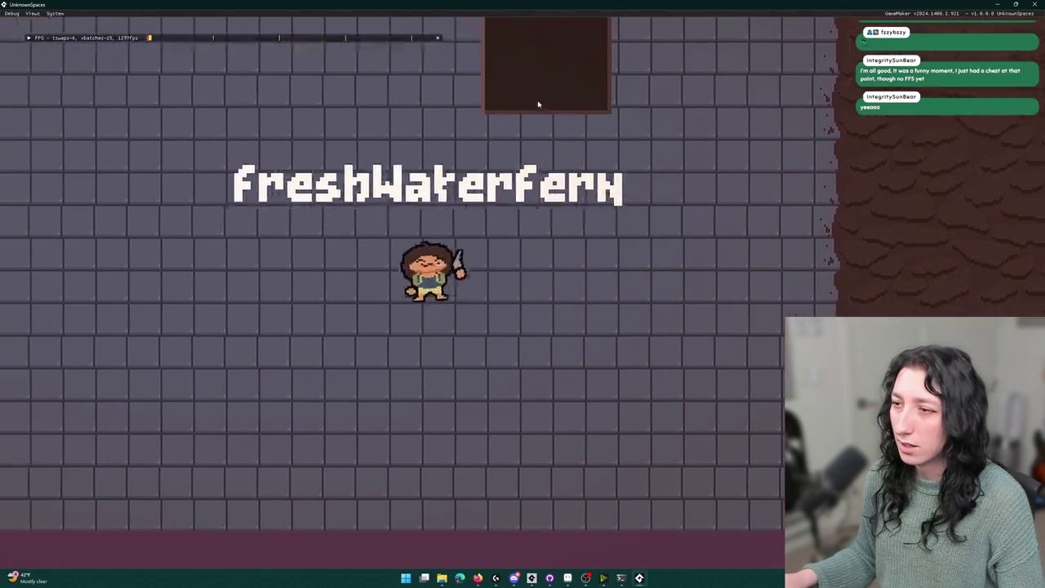
key(w)
key(a)
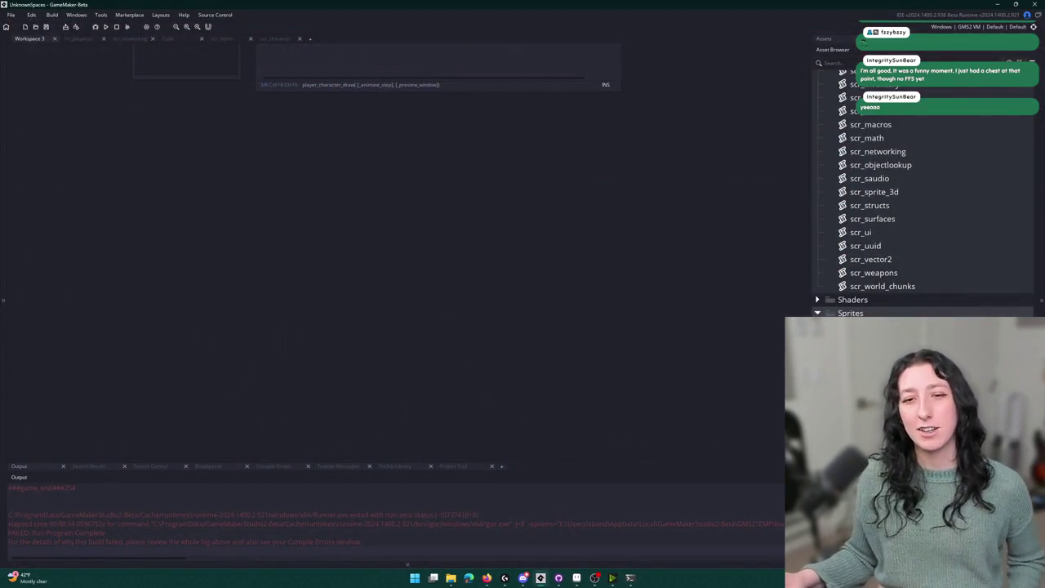
Inspect the player_character_draw definition in the scr_character script, then close that script view.
scroll(230, 166, up, 5)
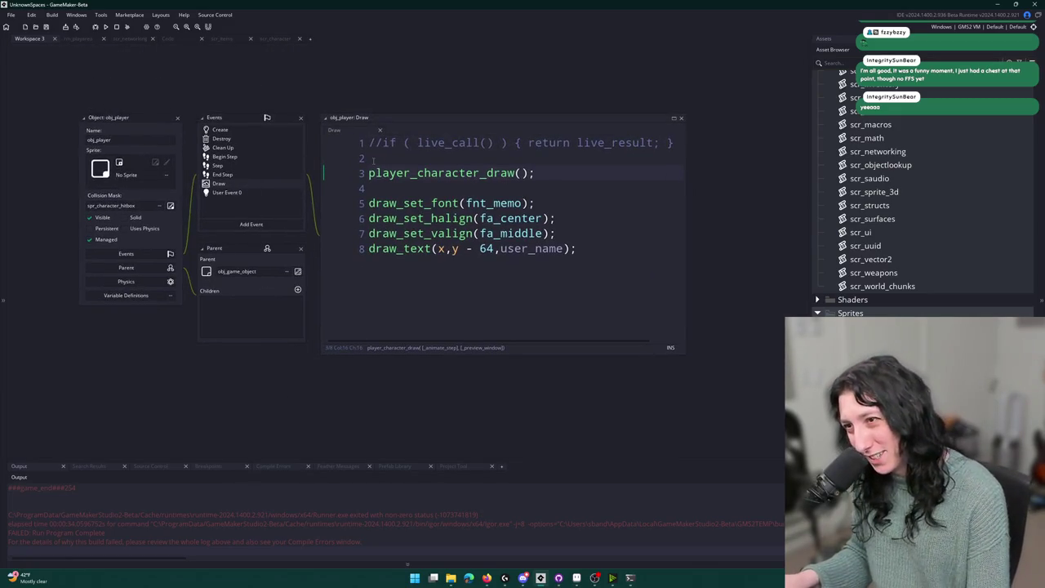
middle_click(476, 173)
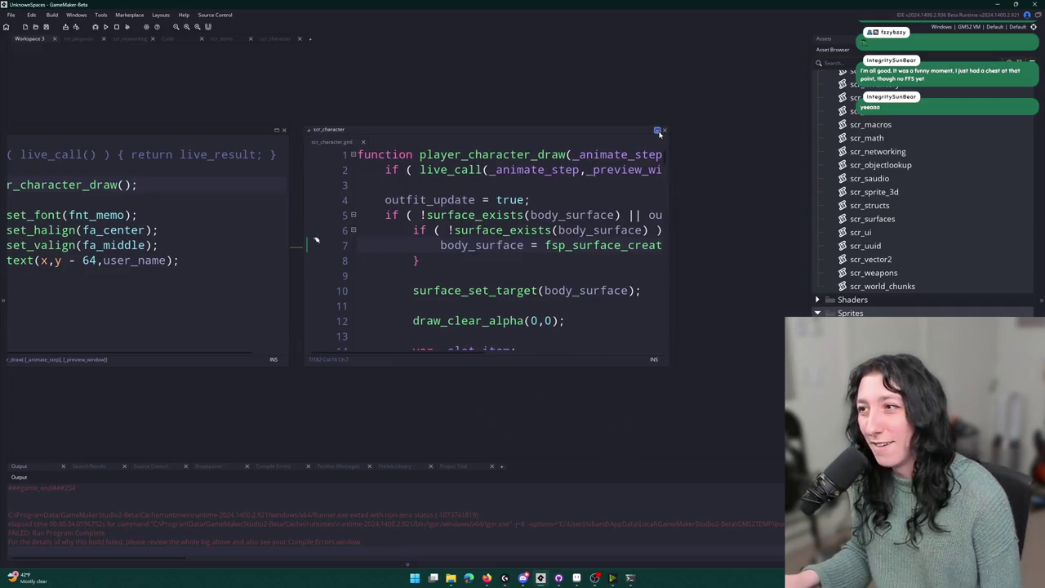
click(658, 131)
scroll(462, 166, down, 15)
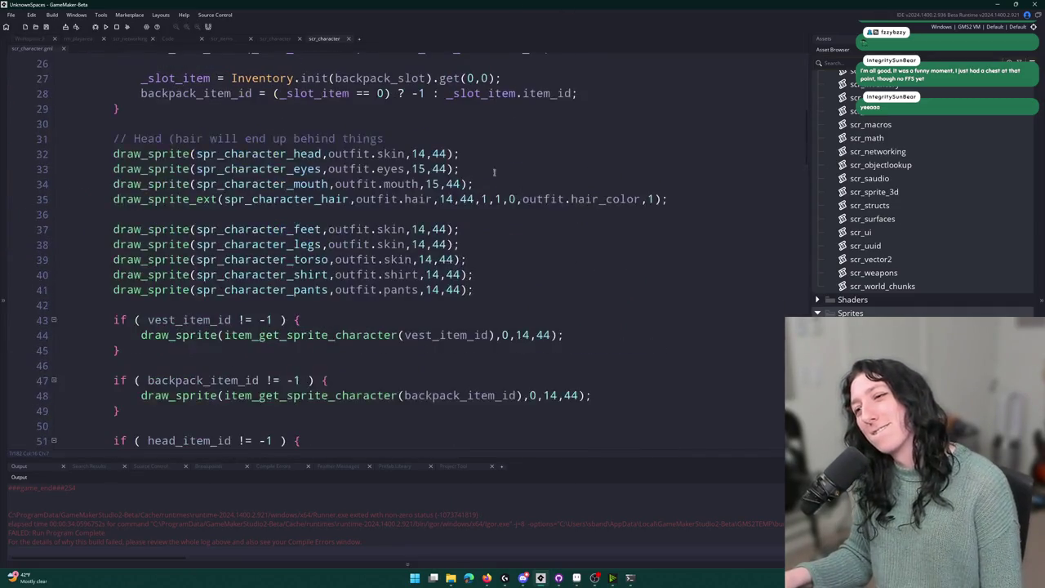
scroll(462, 151, down, 5)
scroll(461, 151, up, 4)
middle_click(331, 39)
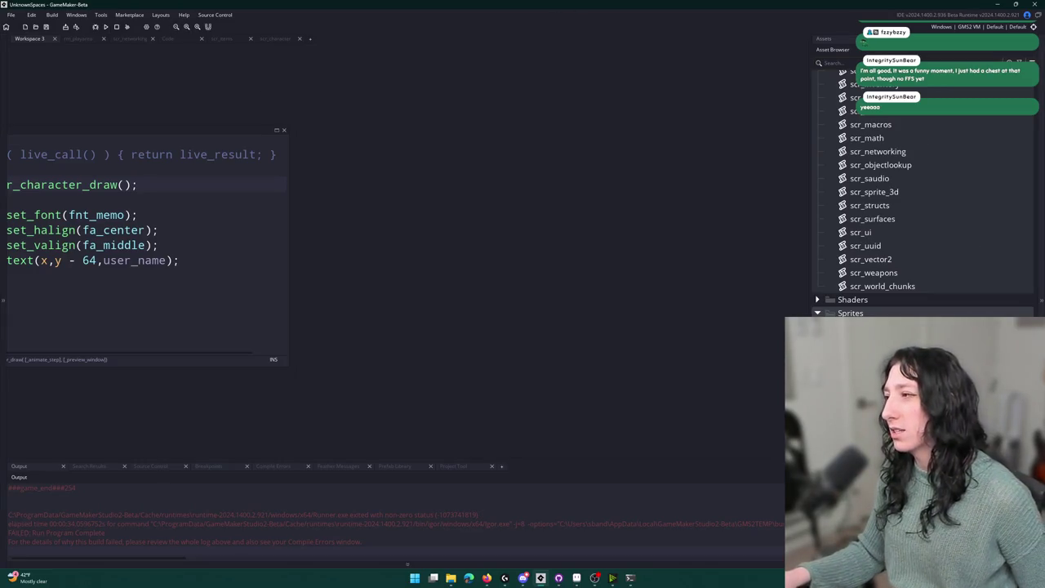
Open obj_gmlive via the Ctrl+T asset search, leaving live_enabled at 0, and close its panels.
key(ctrl+t)
text(obj_gml)
key(Return)
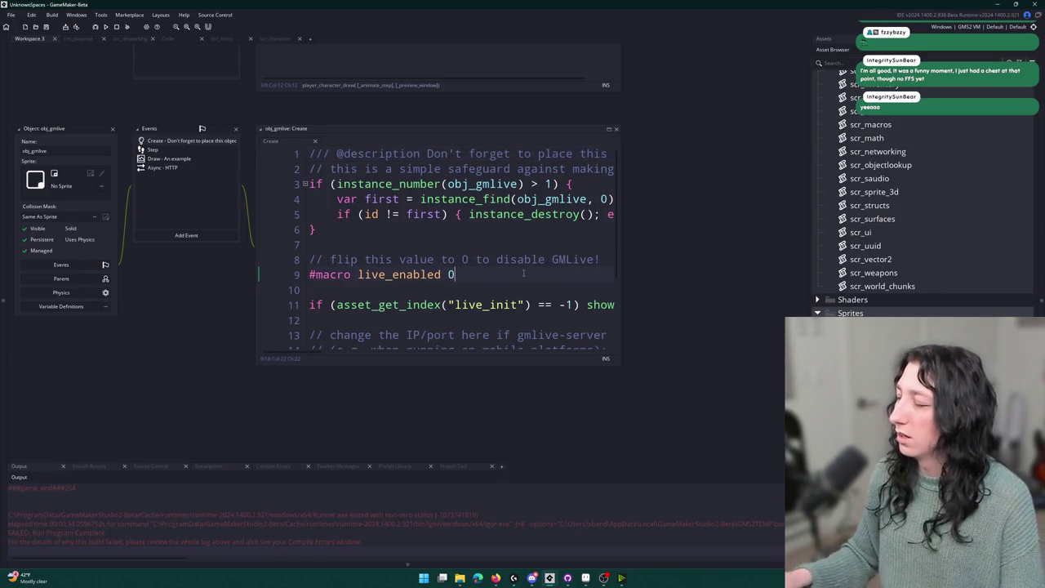
drag(98, 159, 158, 324)
click(165, 312)
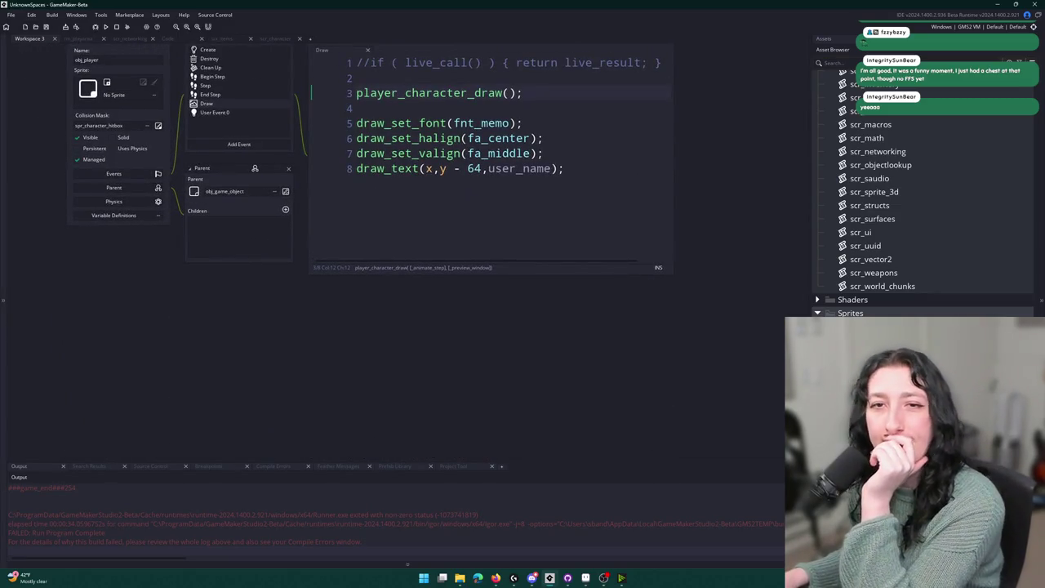